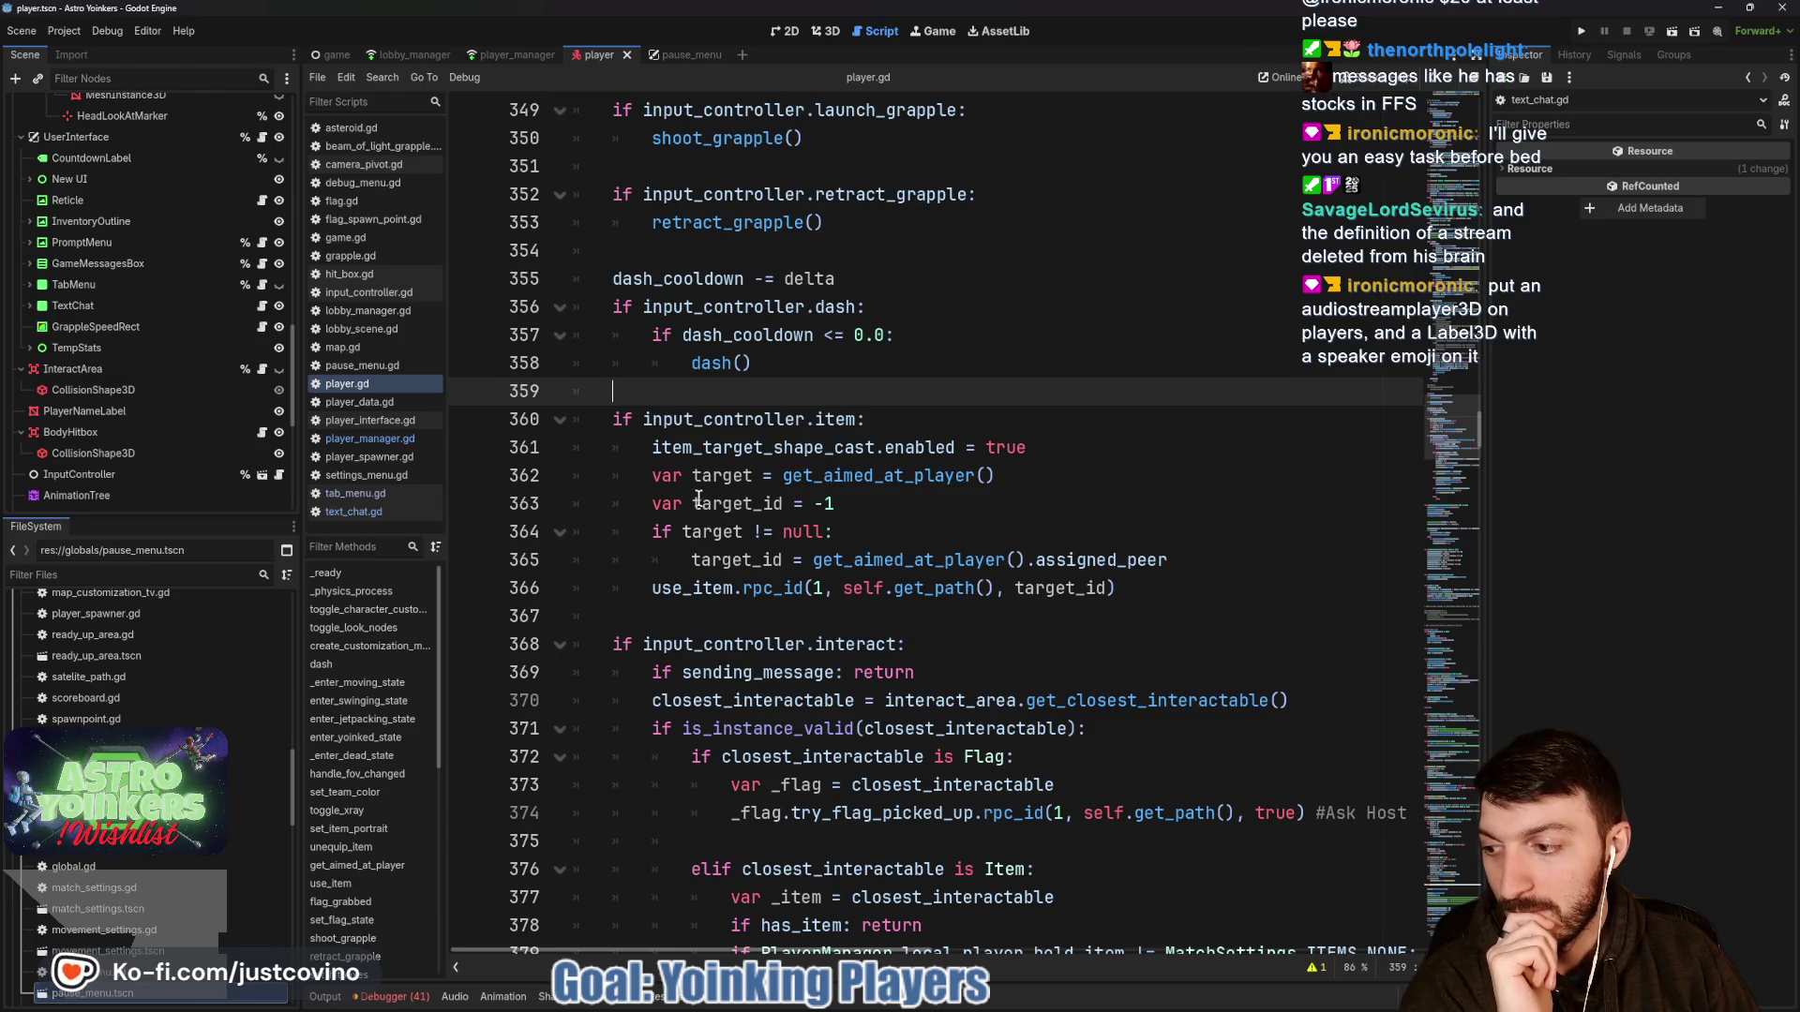
Add an AudioStreamPlayer3D child node under the Player root.
scroll(119, 368, up, 10)
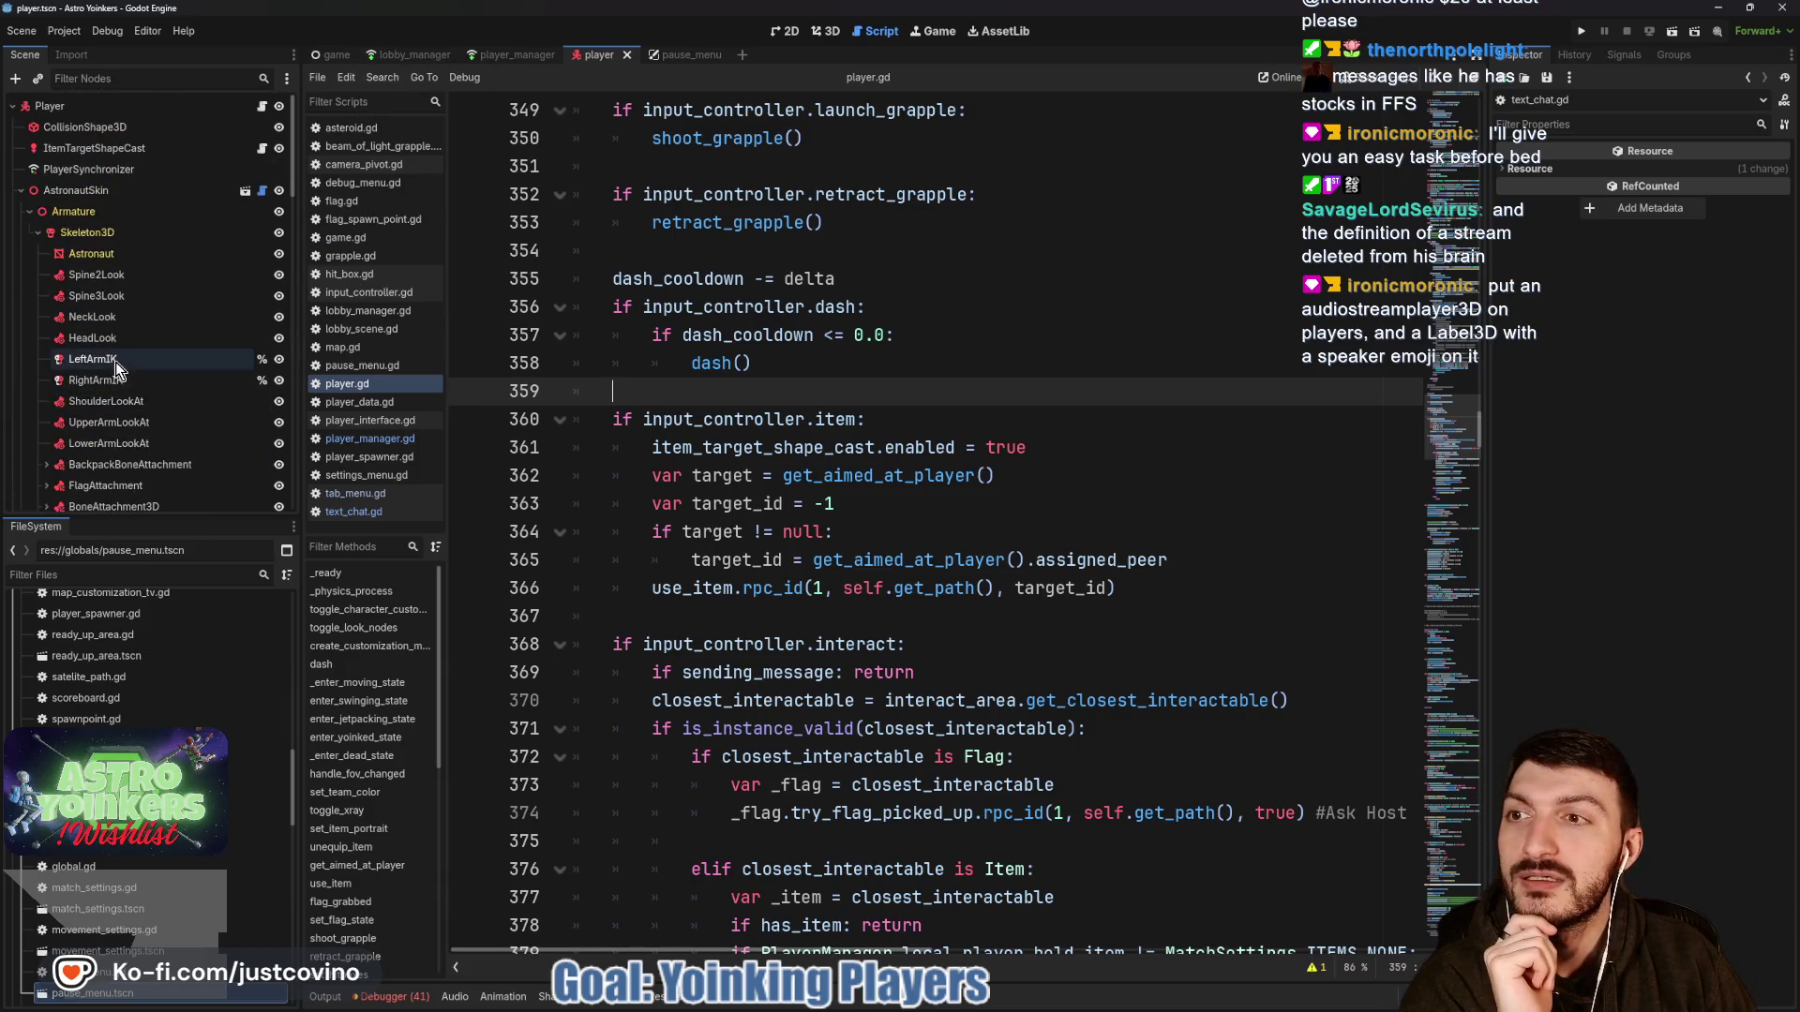
click(62, 109)
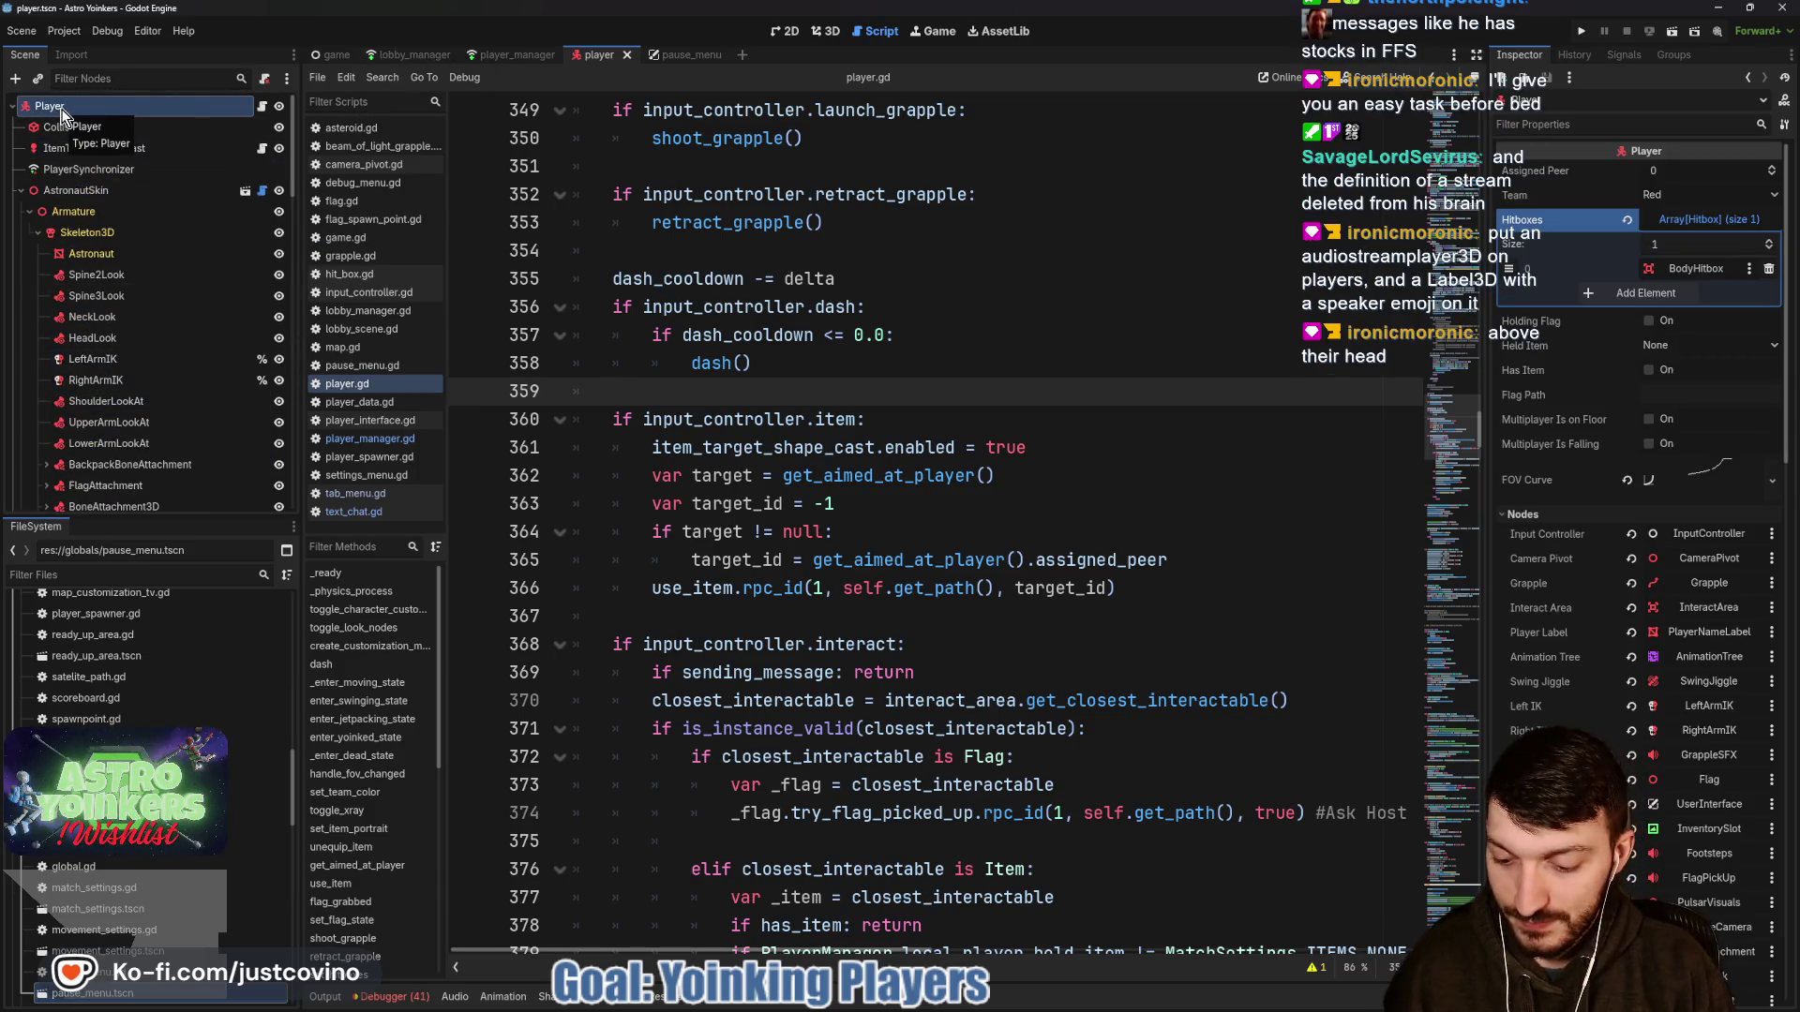
key(ctrl+a)
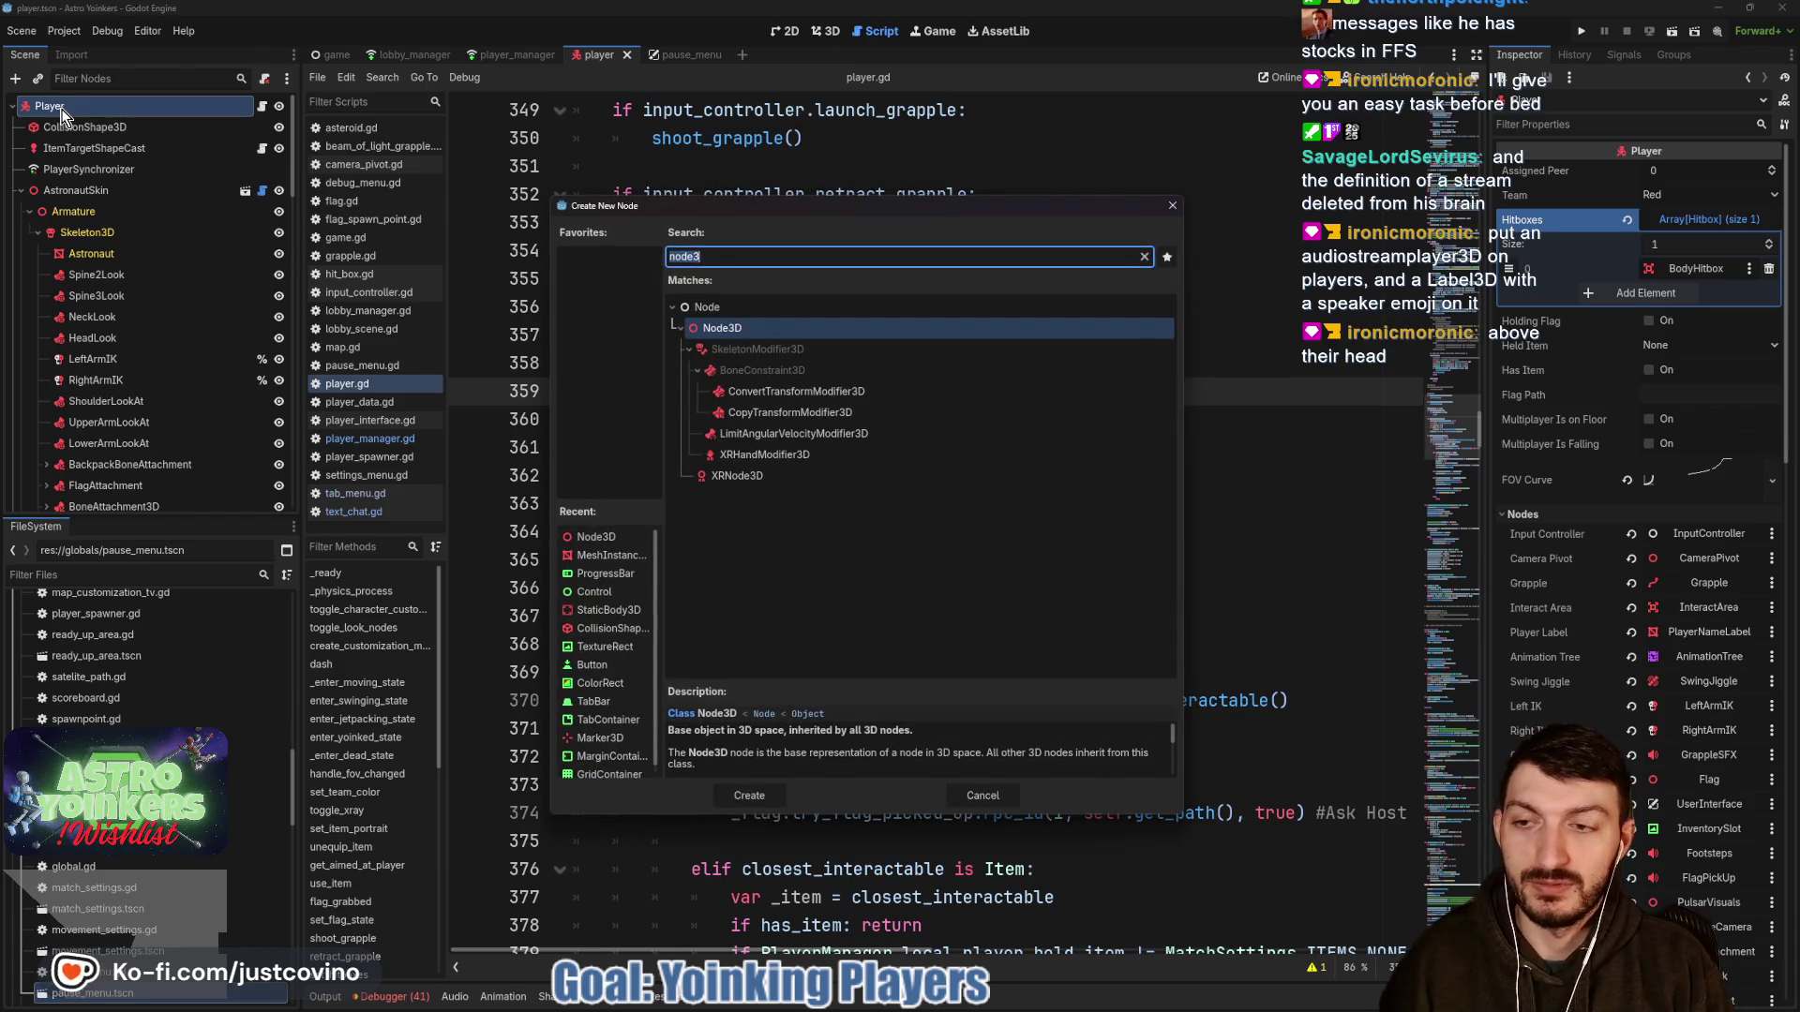
text(audo)
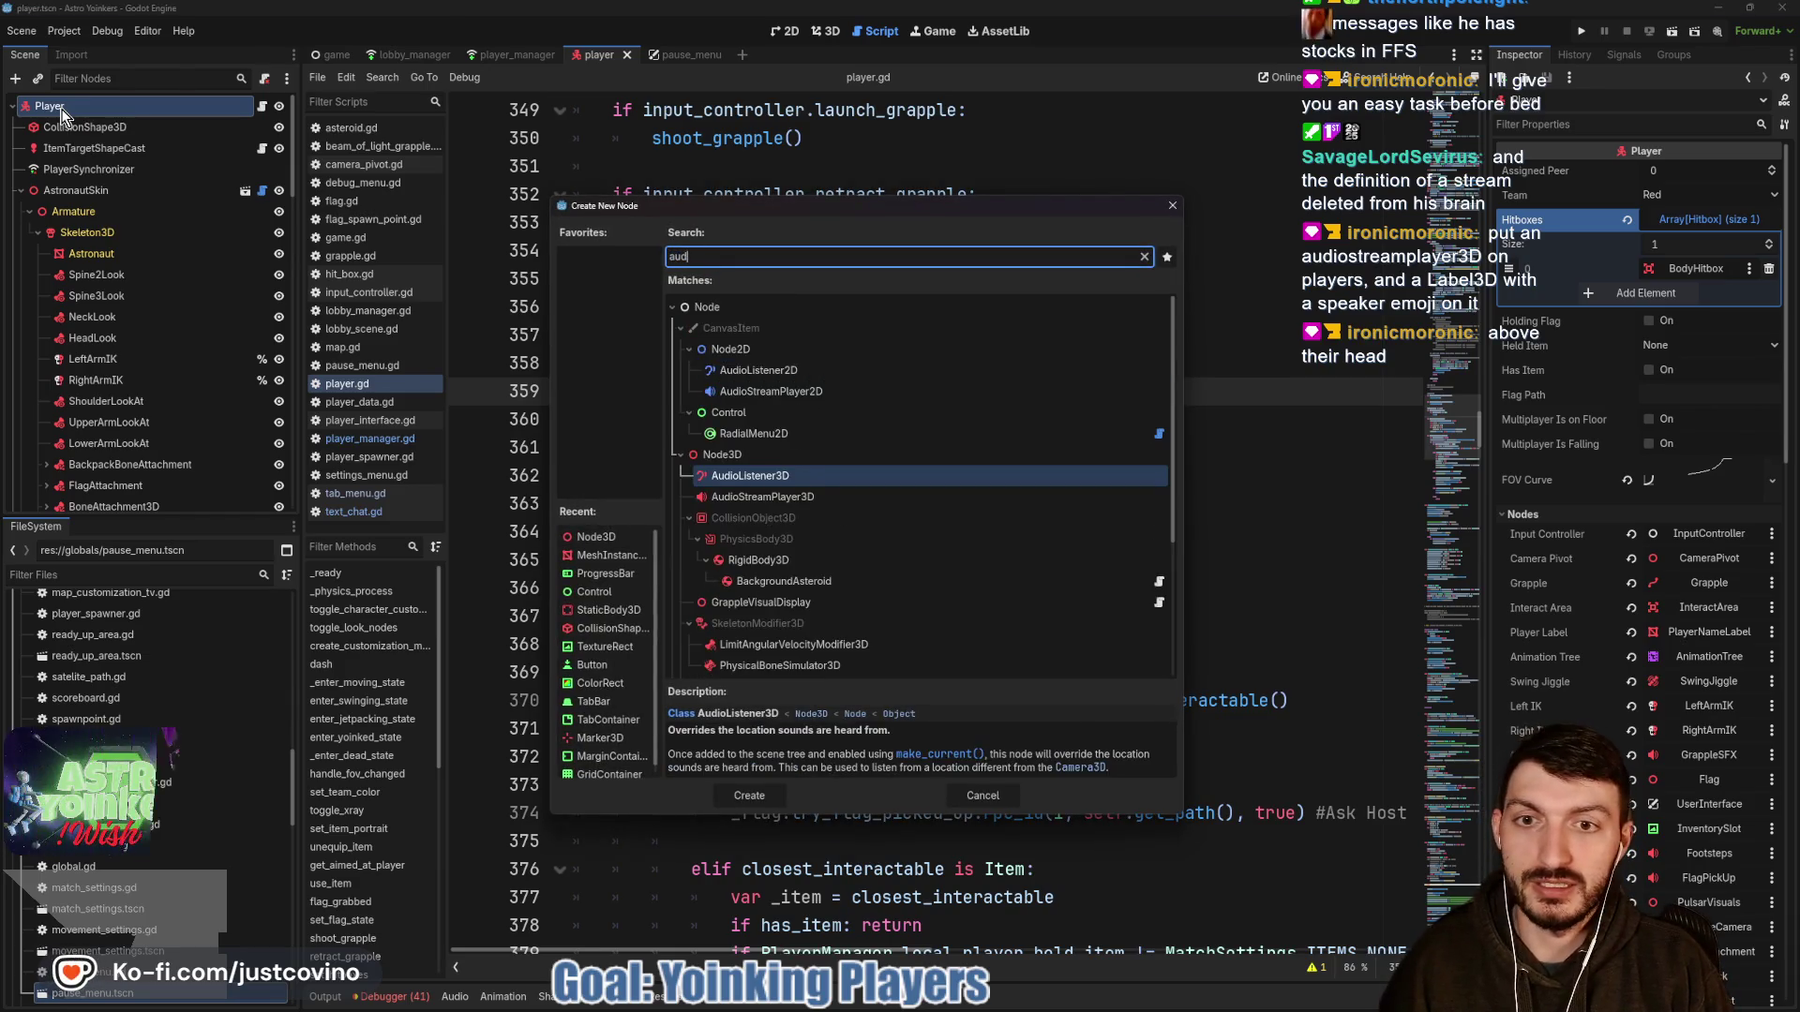
click(877, 454)
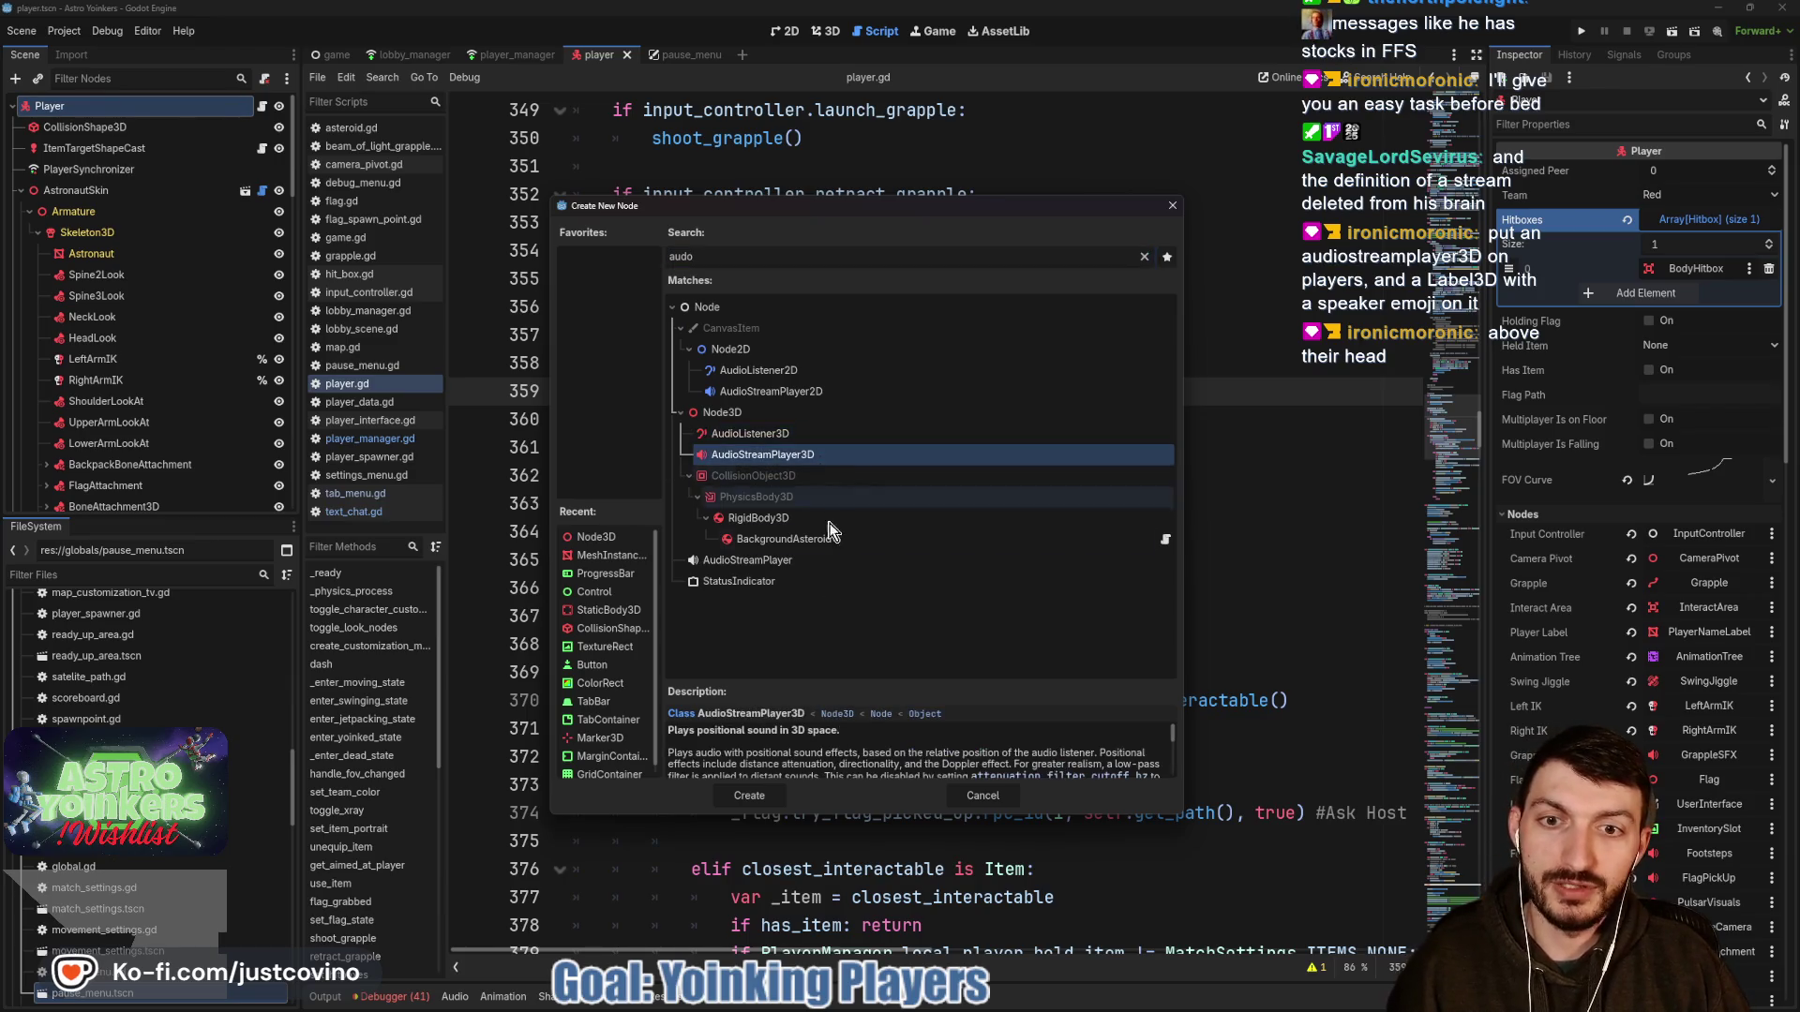
click(750, 795)
Rename the new audio node to VoiceChat.
double_click(150, 498)
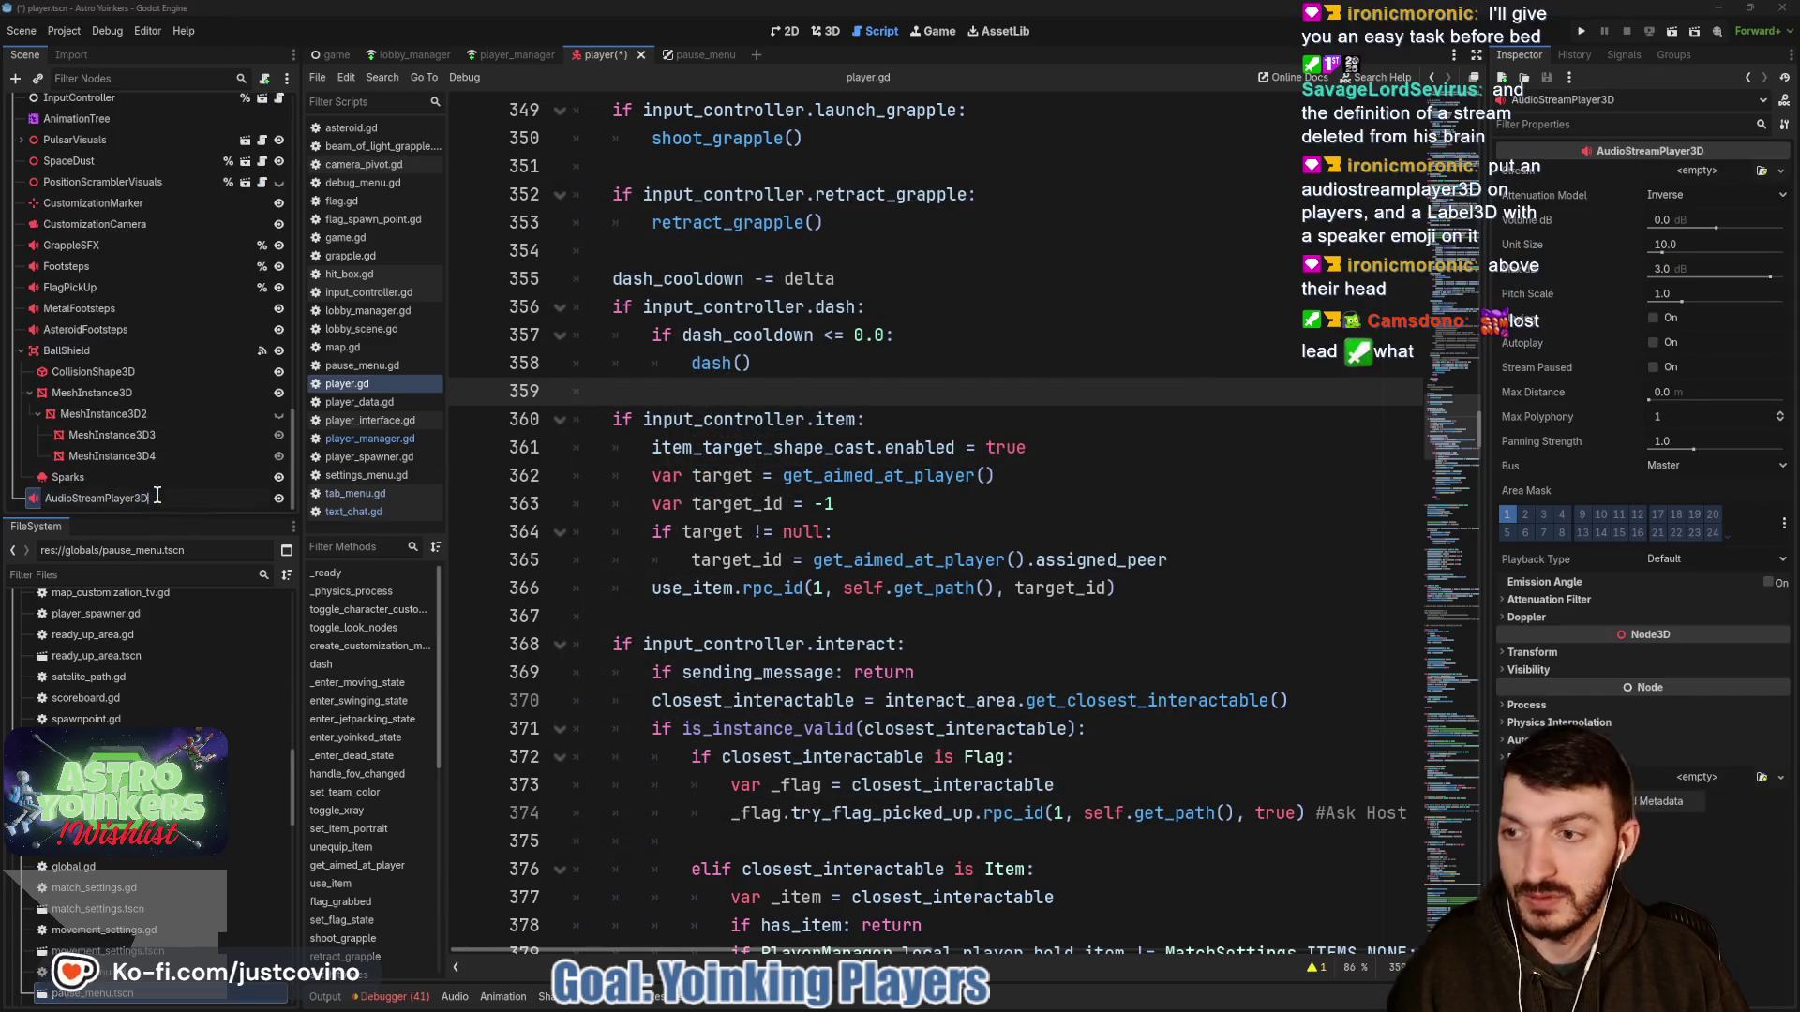
text(VoiceChat)
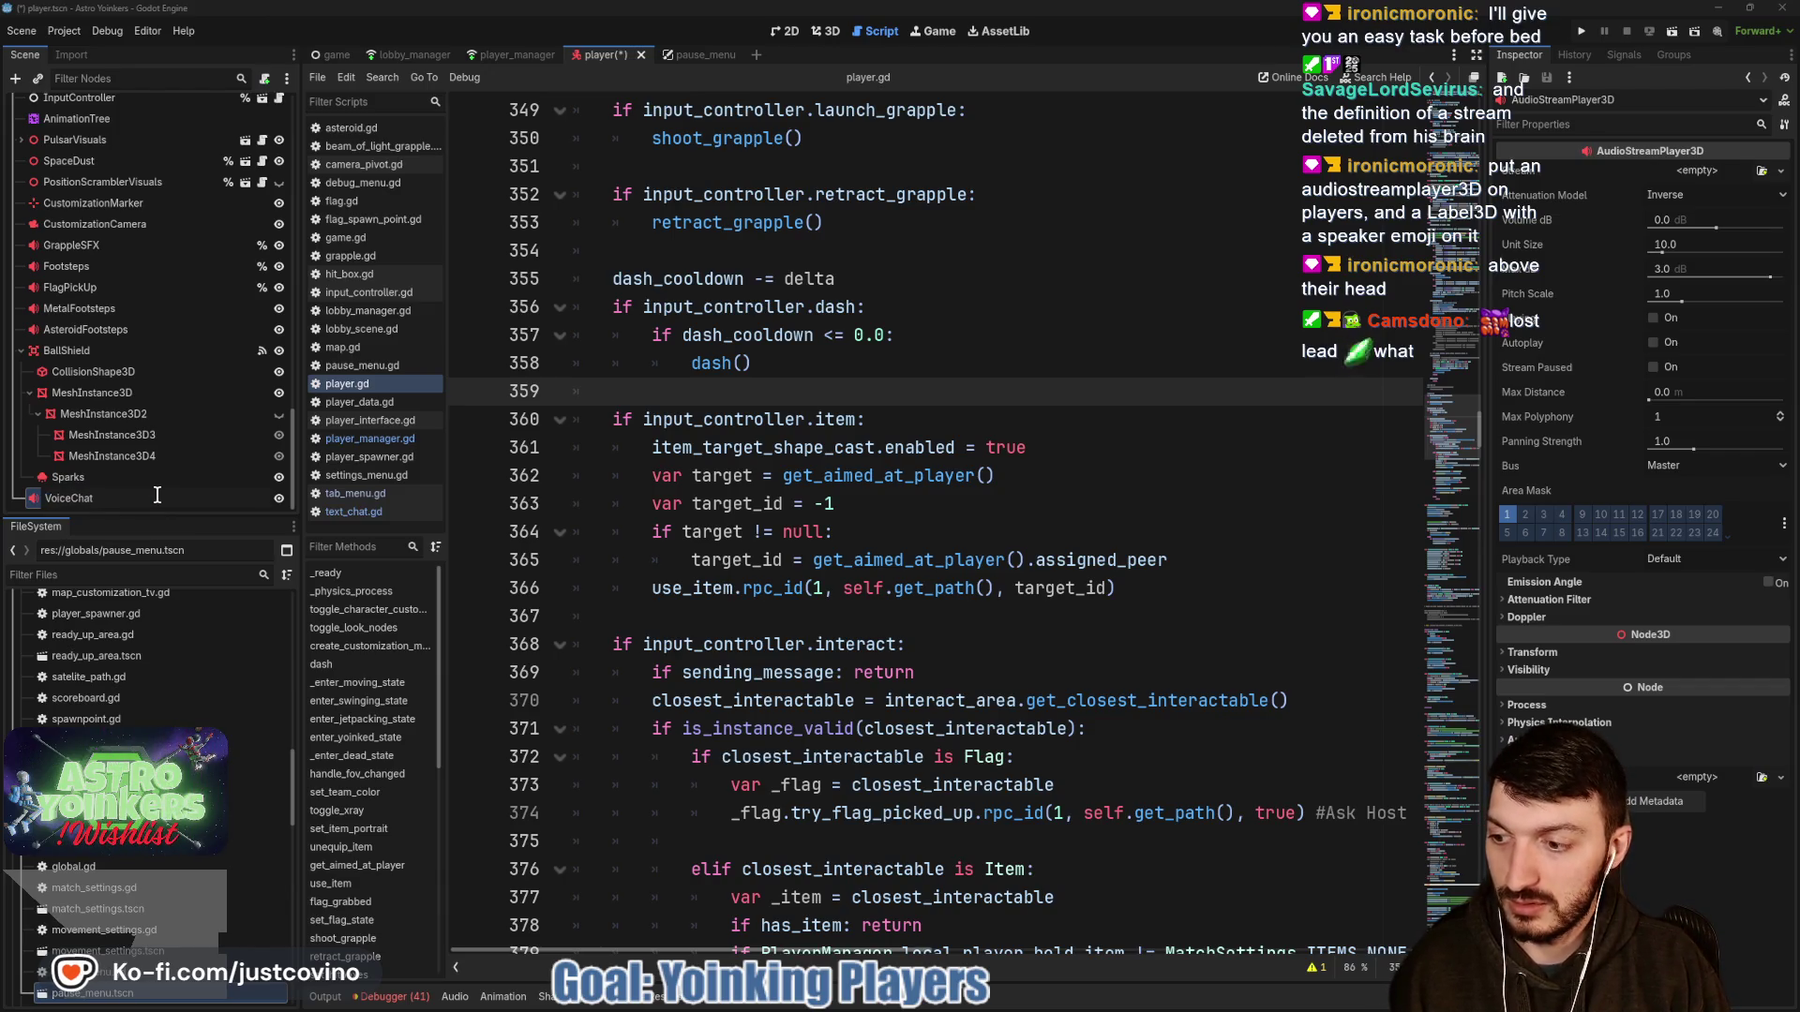
key(Return)
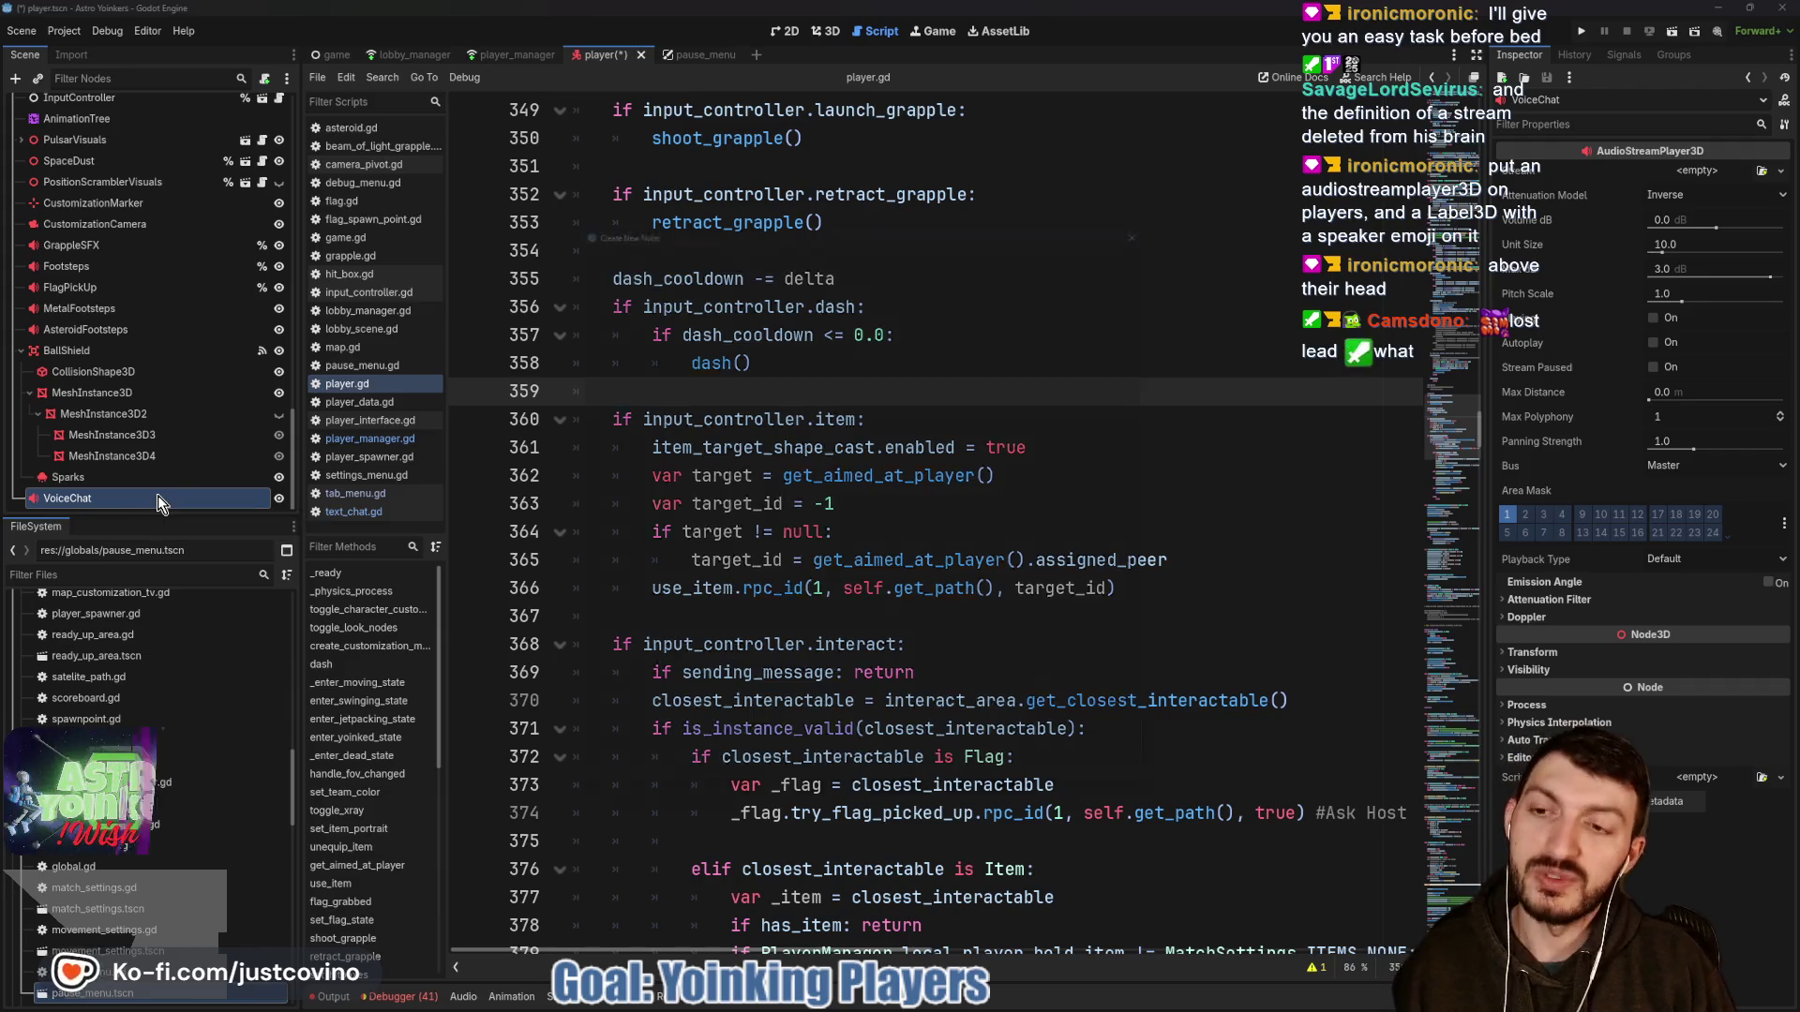
key(ctrl+a)
Create a Label3D under VoiceChat and set its Billboard flag to Enabled.
text(label3d)
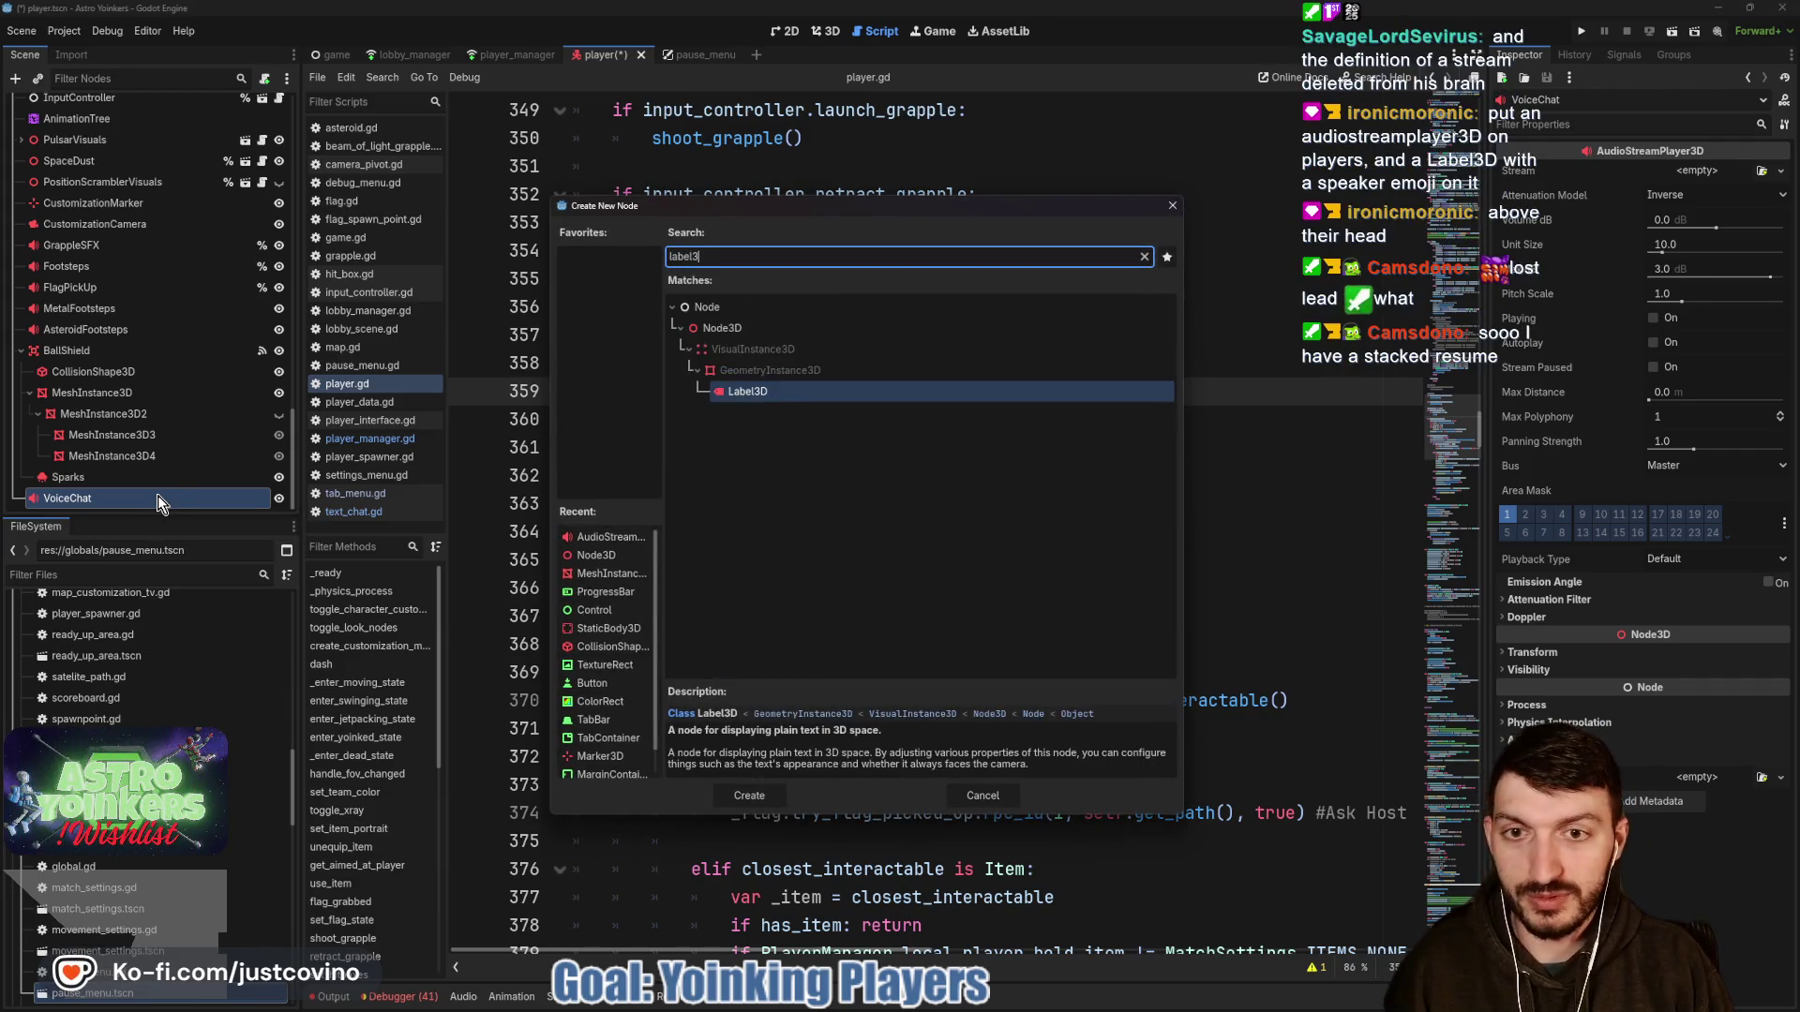
key(Return)
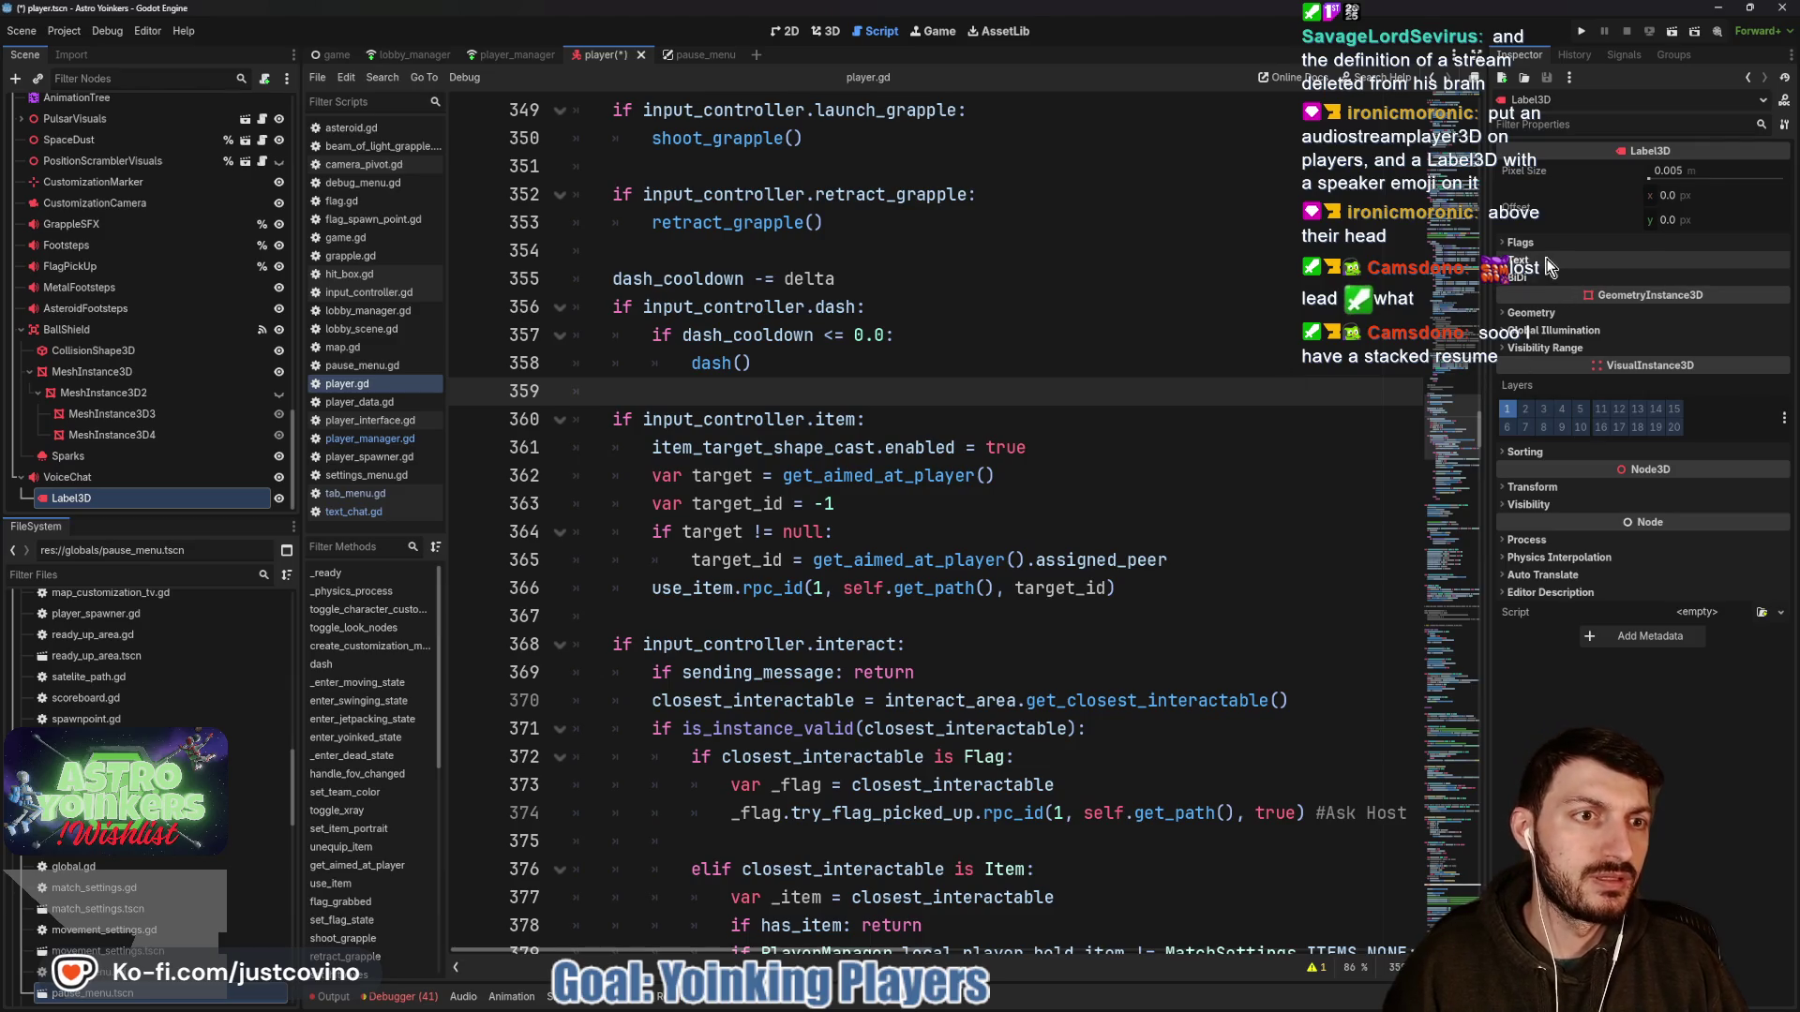
click(1627, 242)
click(1715, 262)
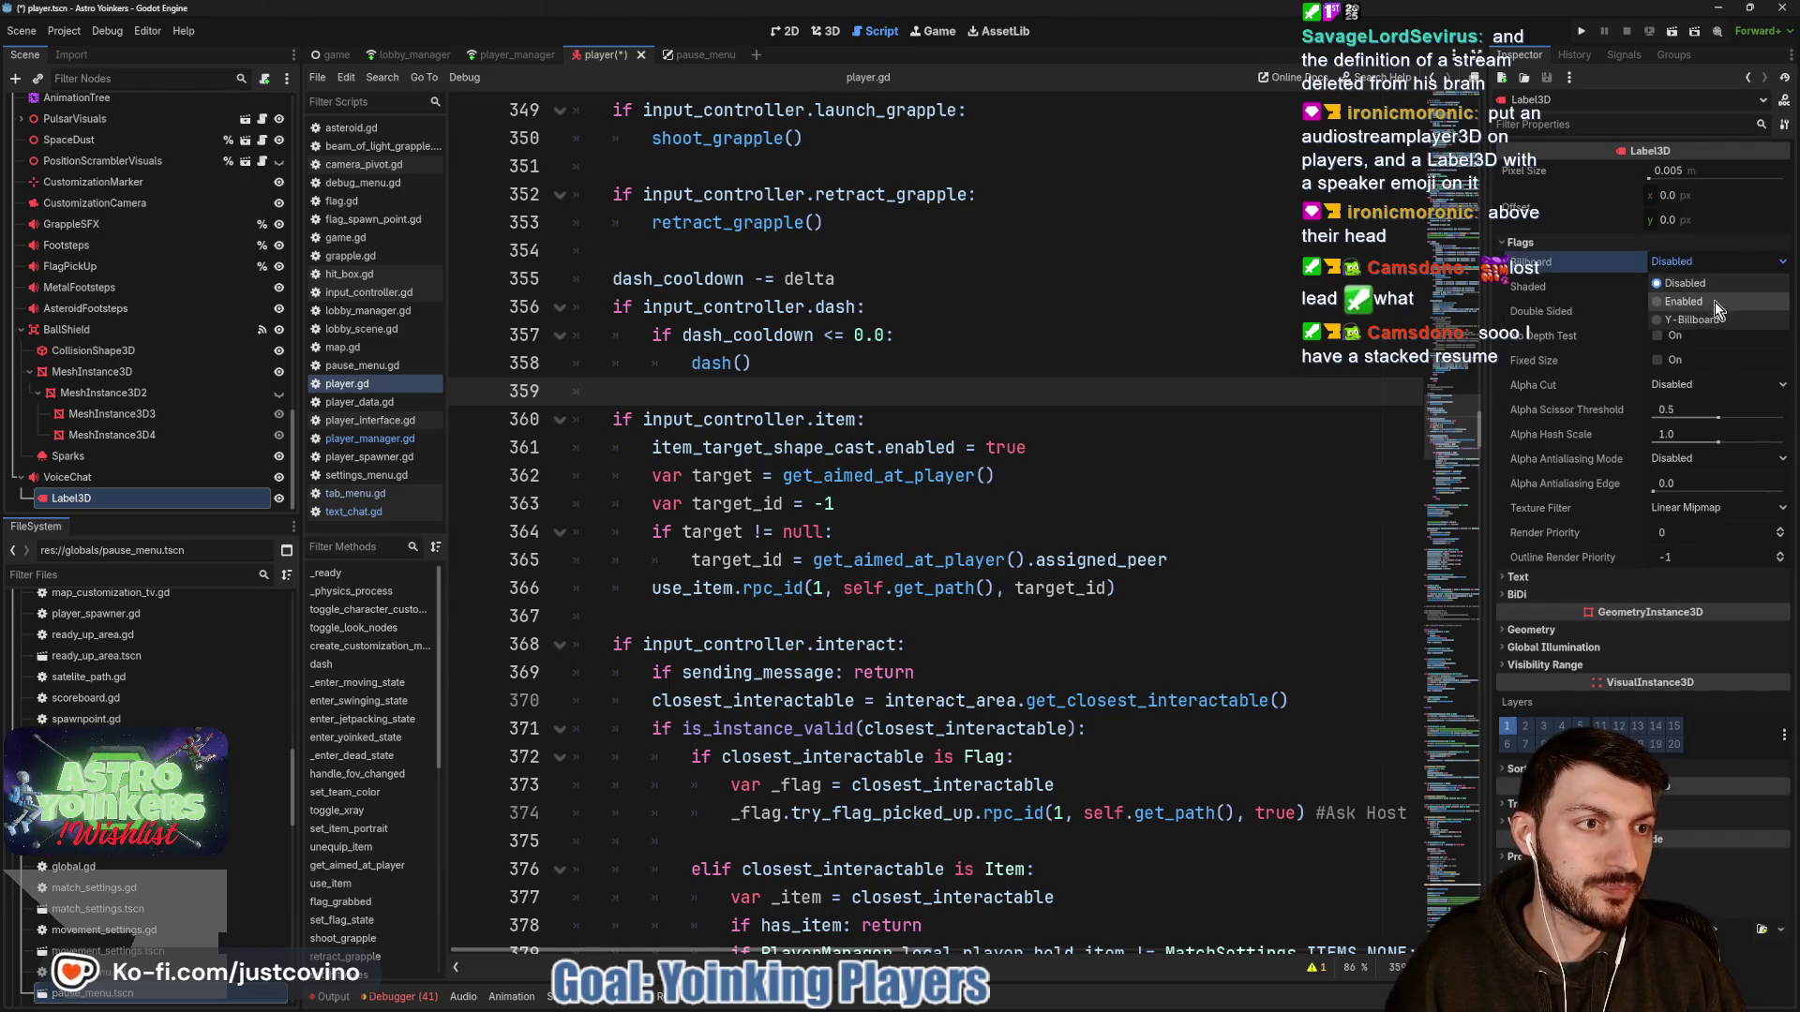
click(1701, 302)
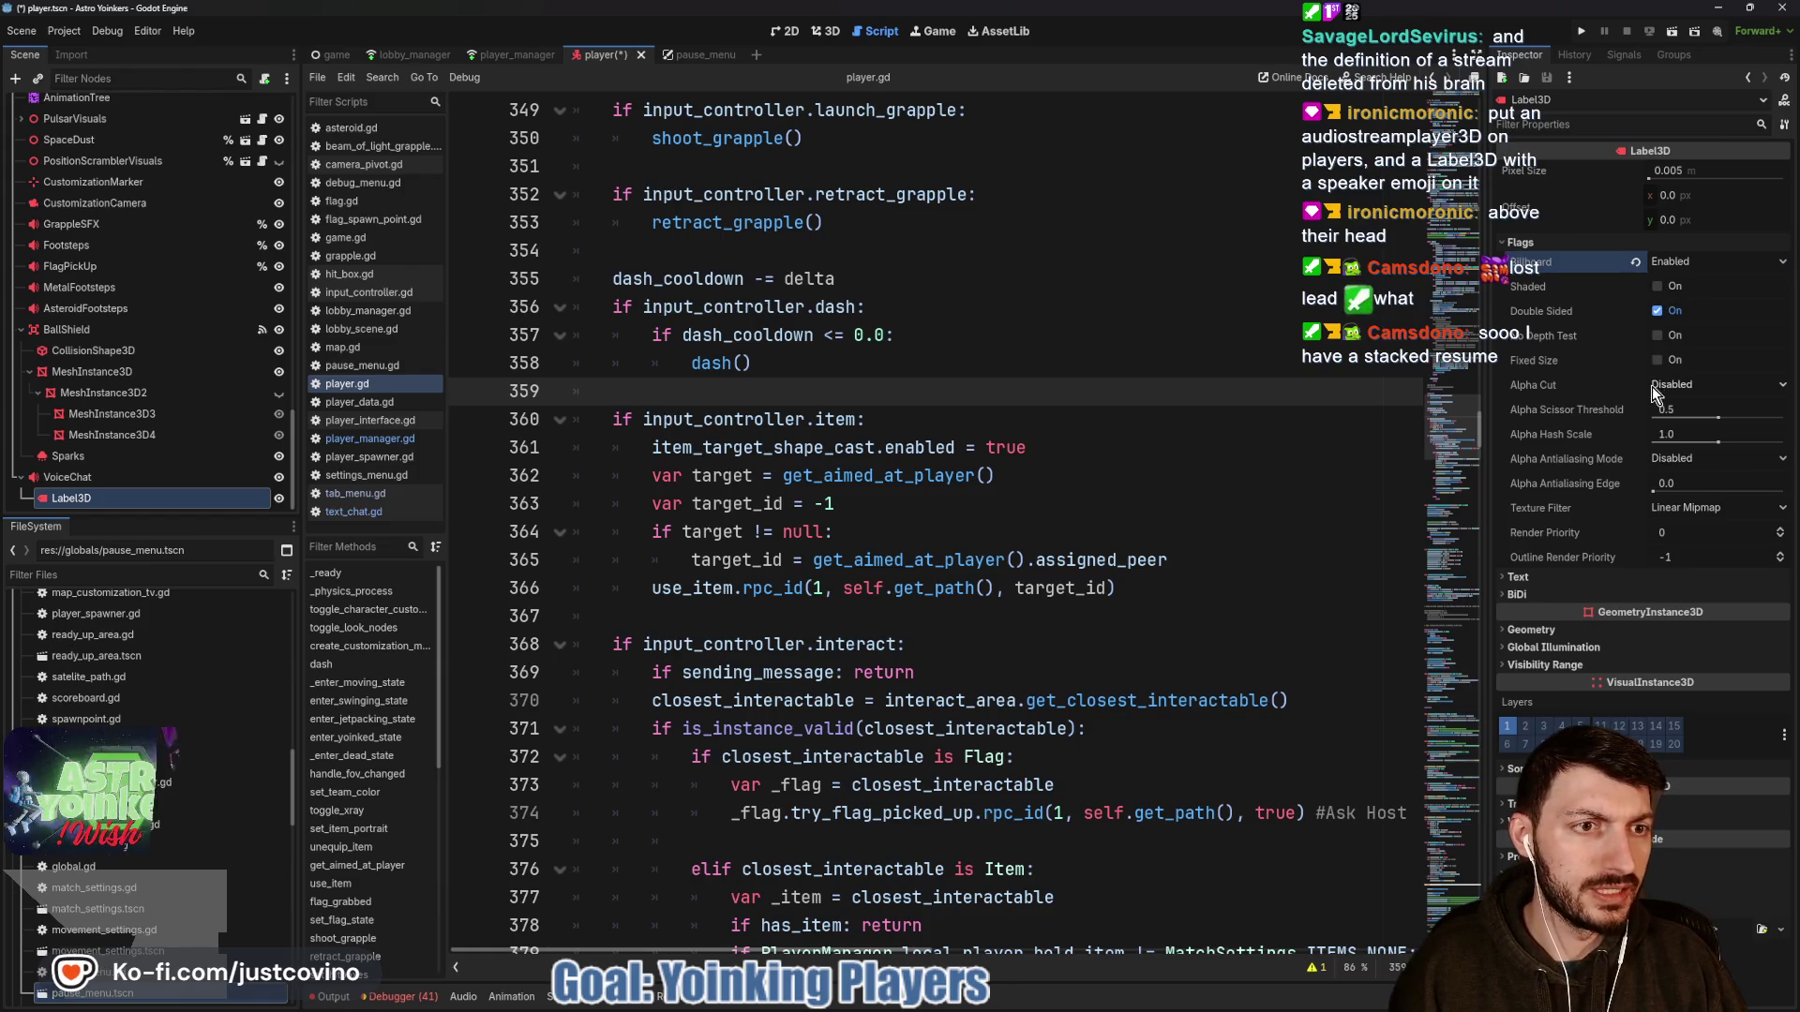
Review the label's Geometry and Text settings in the Inspector.
click(1537, 629)
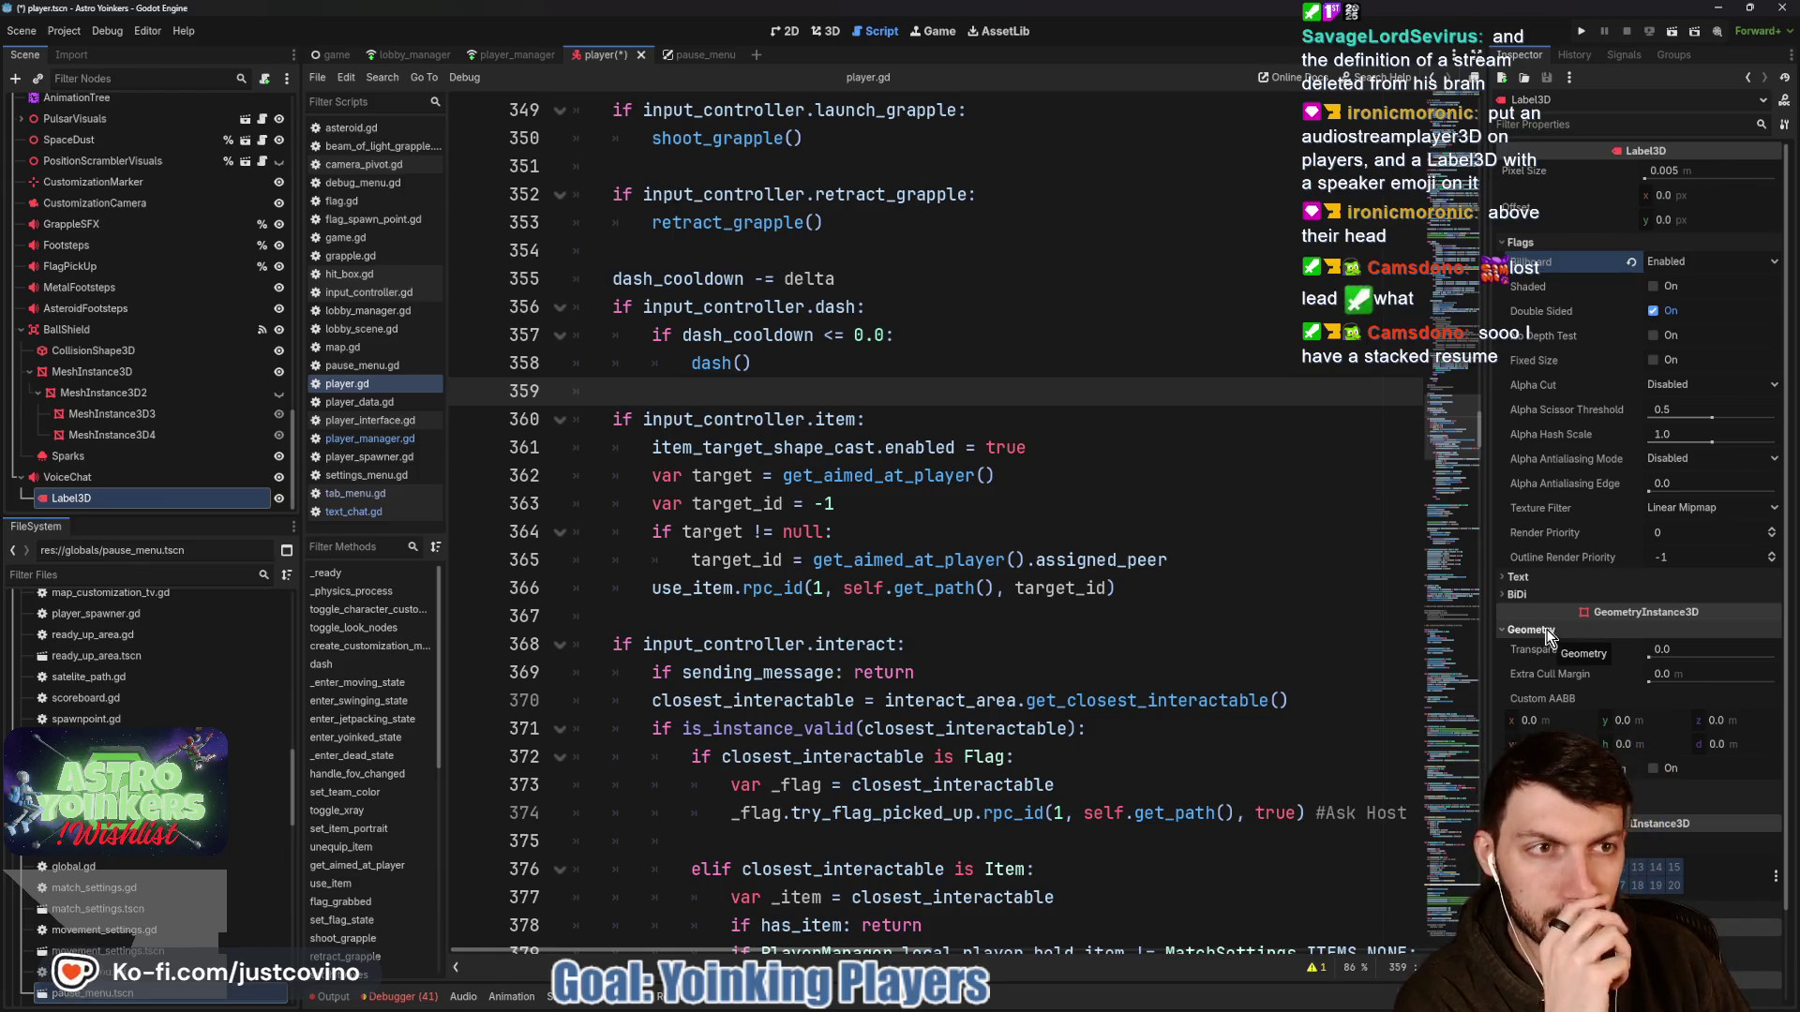
click(1518, 577)
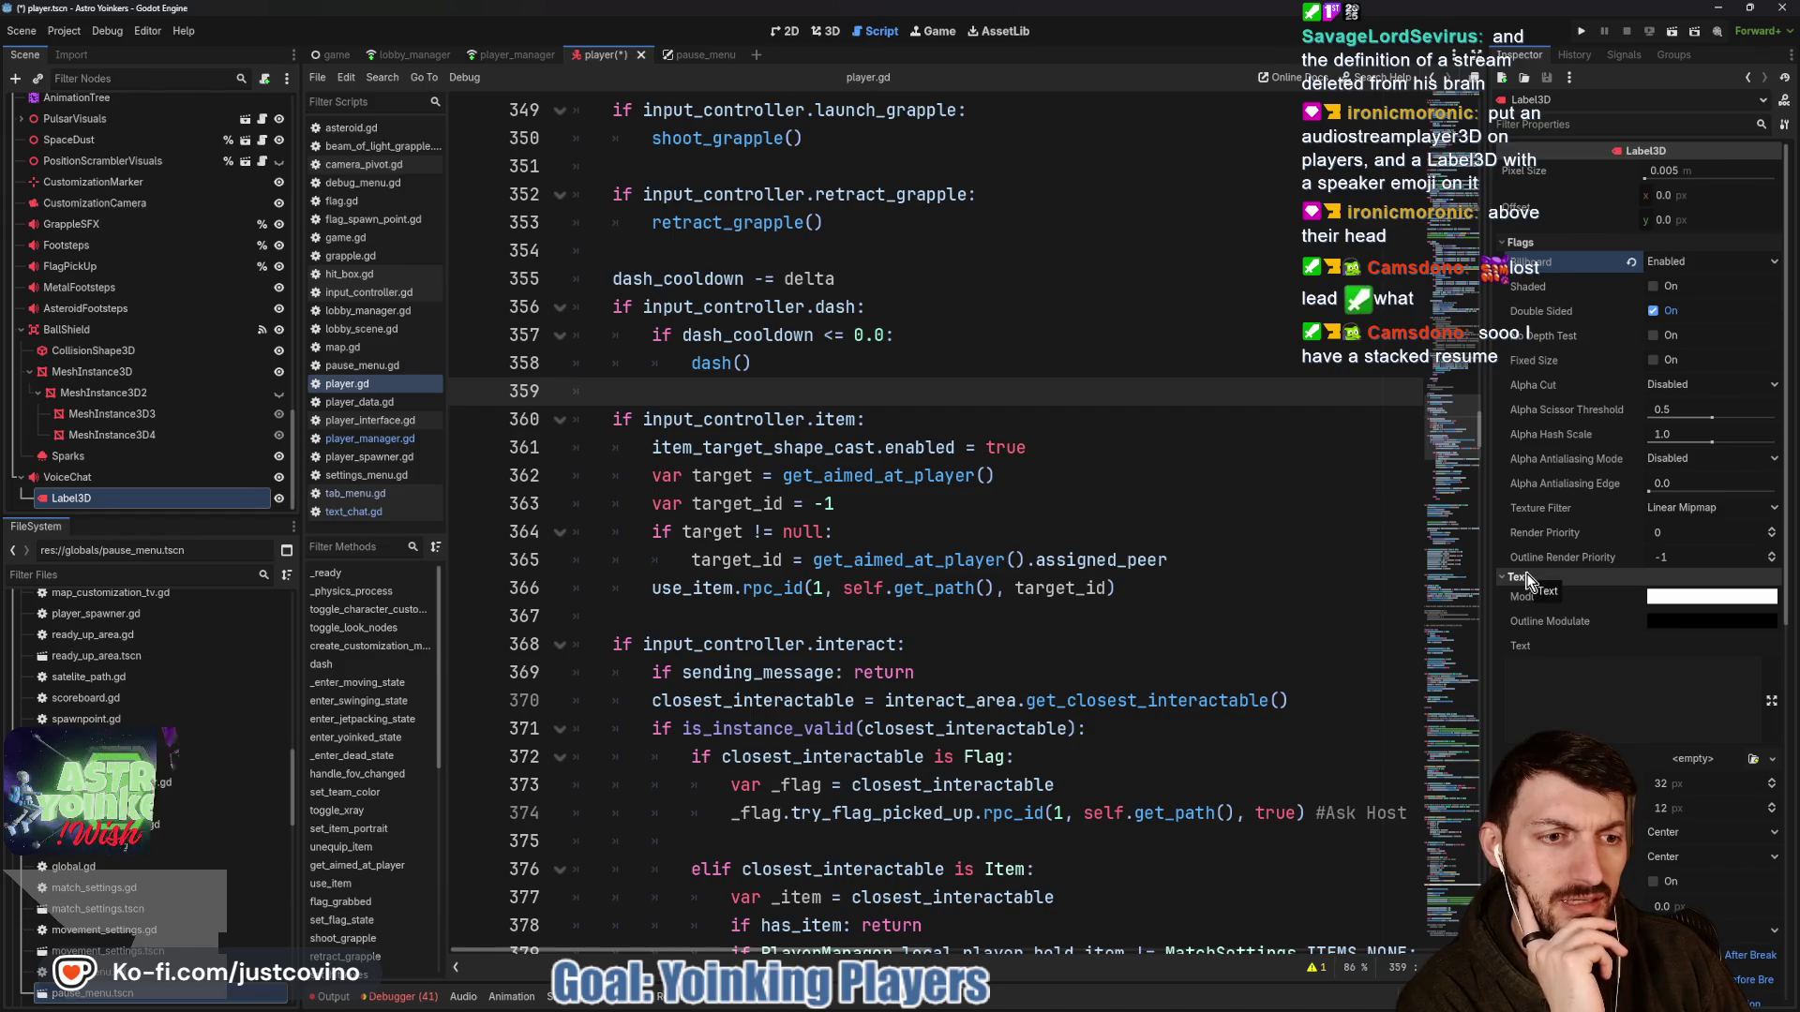
scroll(1613, 639, down, 3)
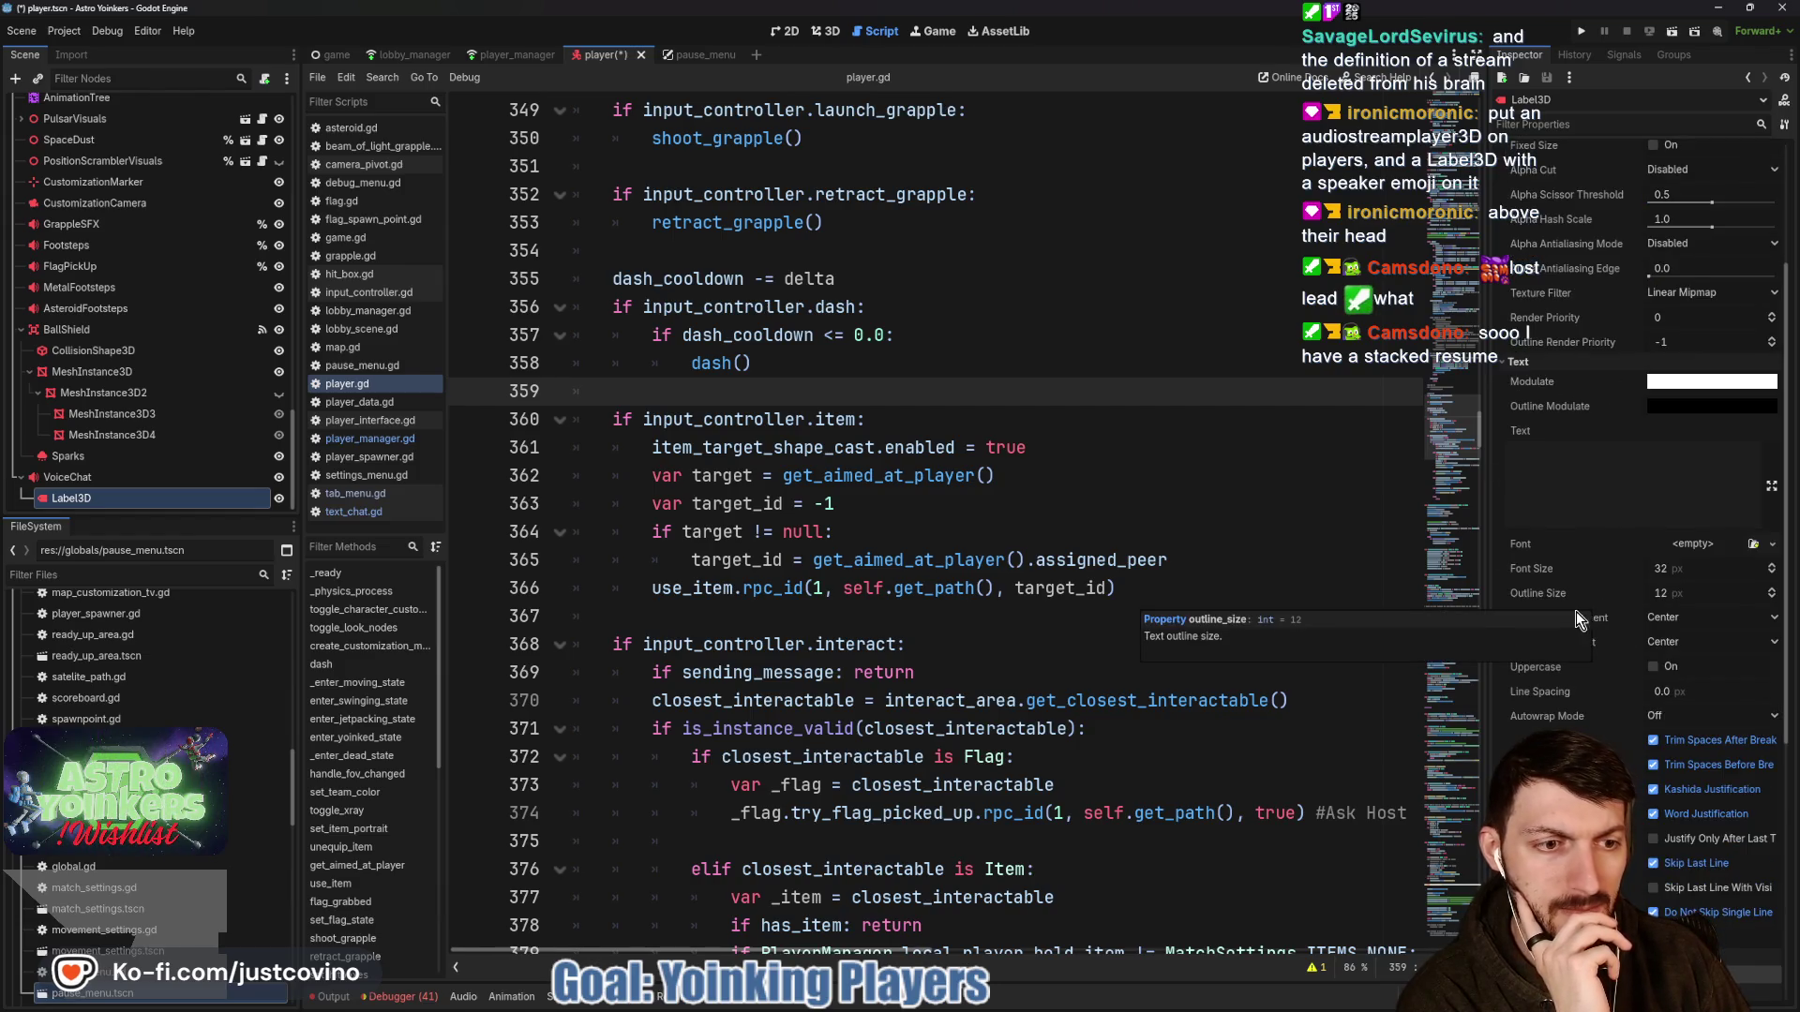
scroll(1609, 600, down, 3)
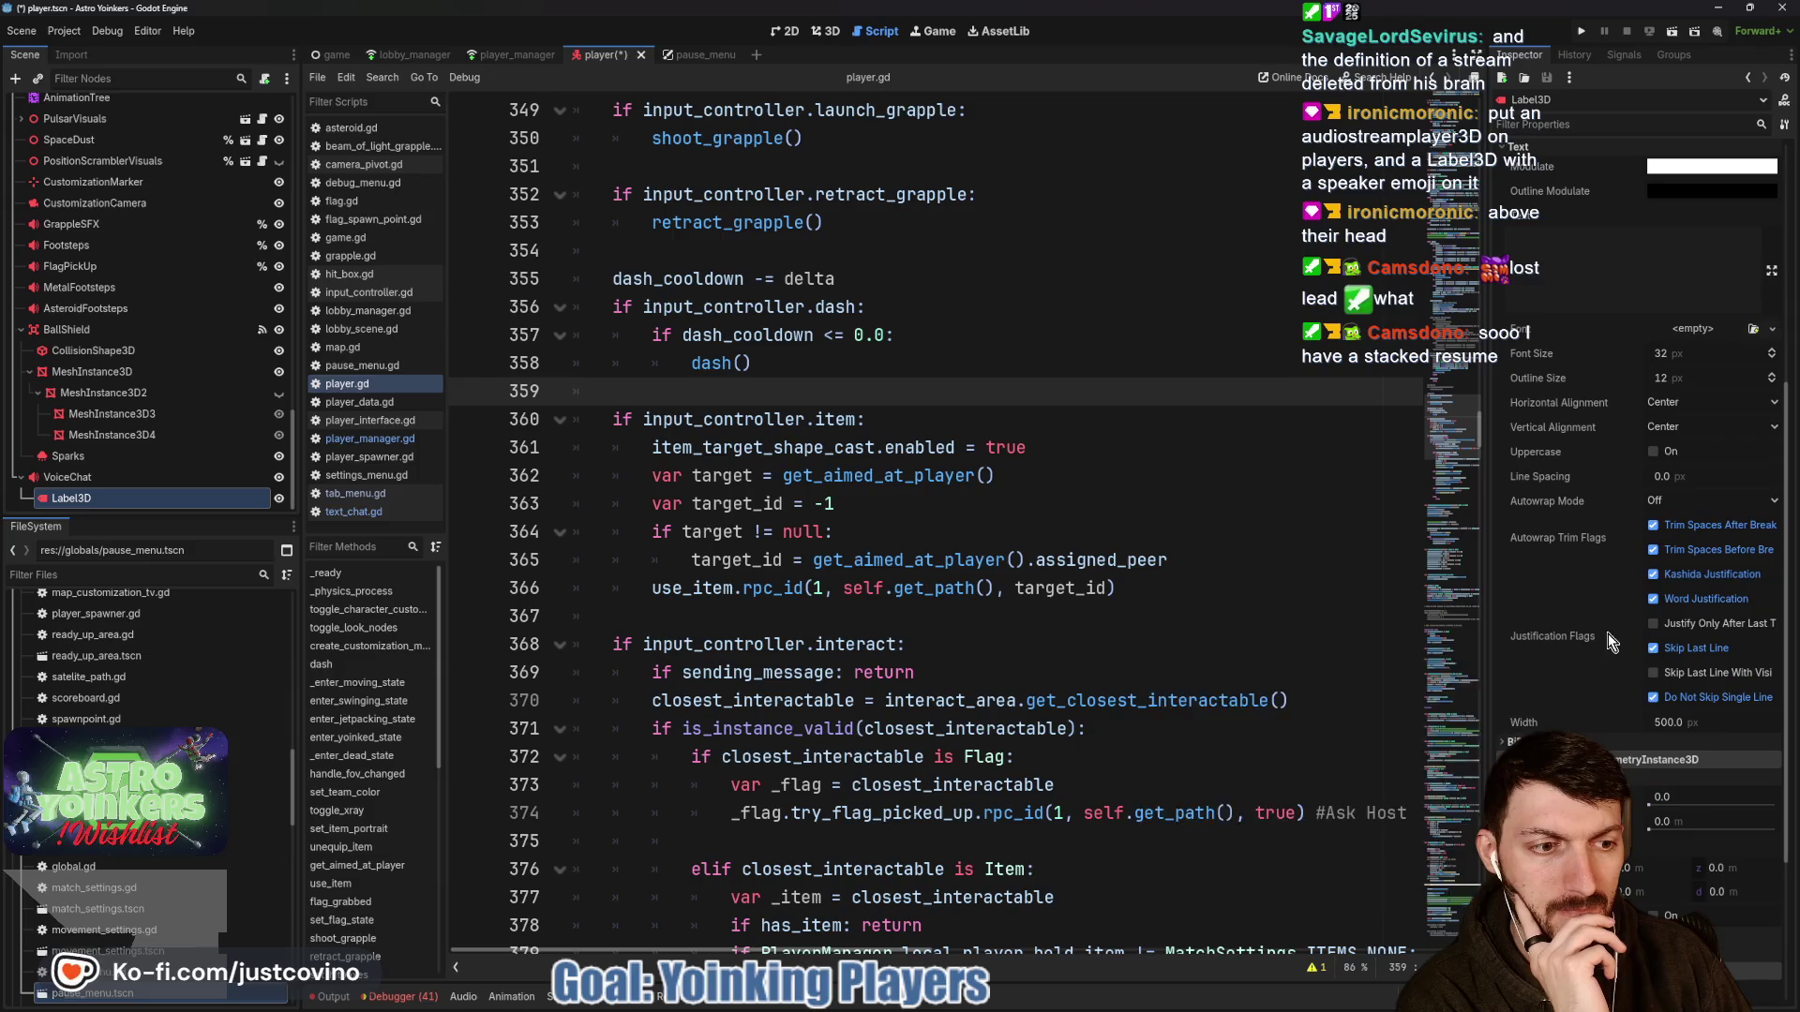
scroll(1627, 547, down, 3)
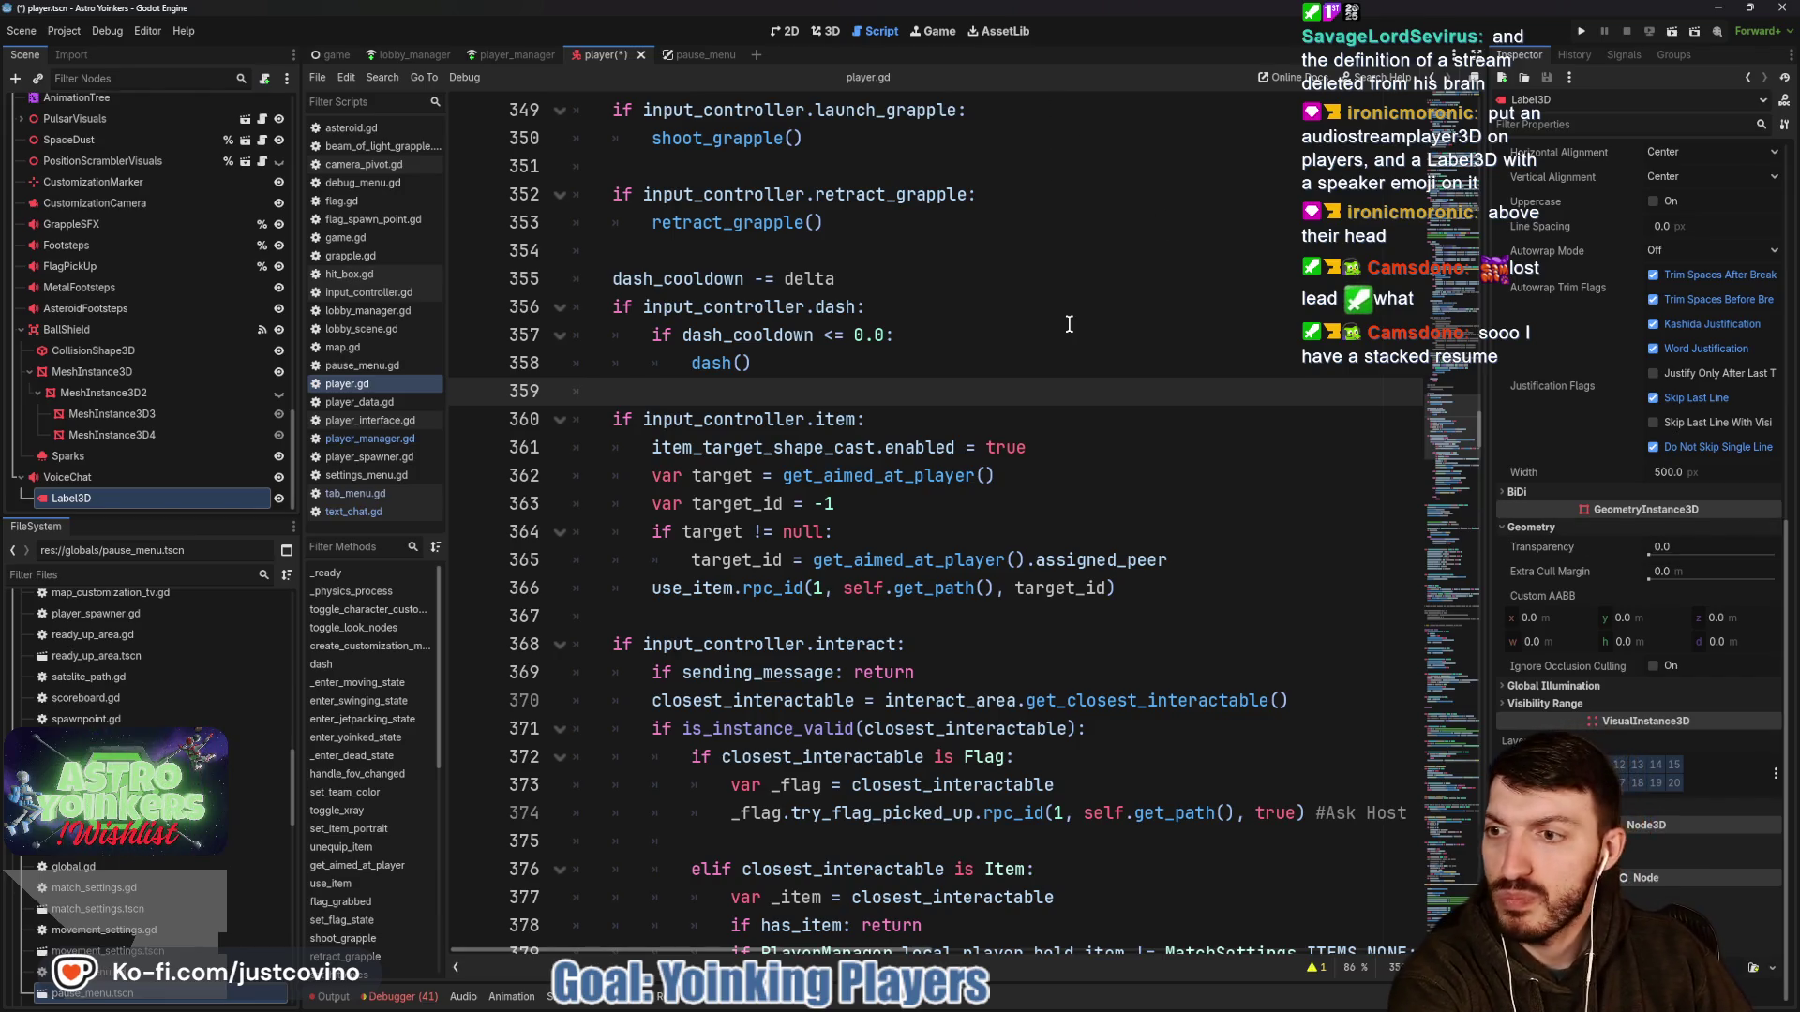
double_click(110, 495)
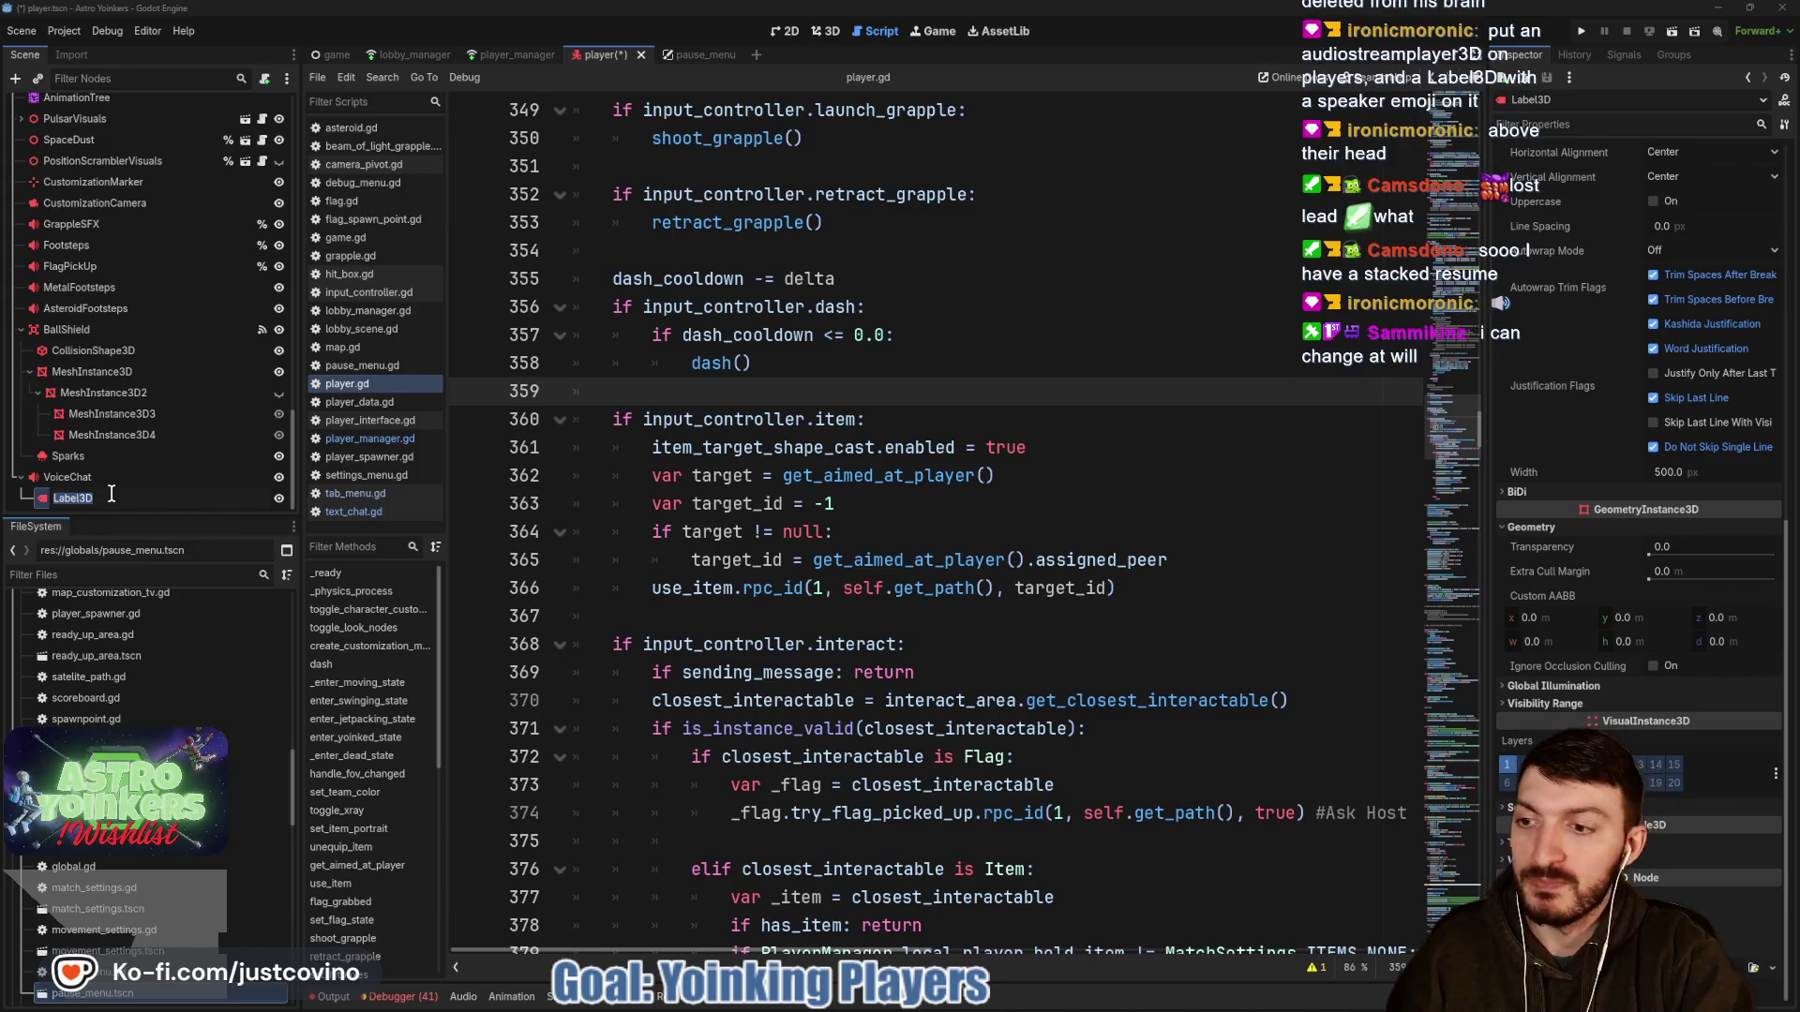
Search the project files for a speaker or 'mic' icon.
key(Escape)
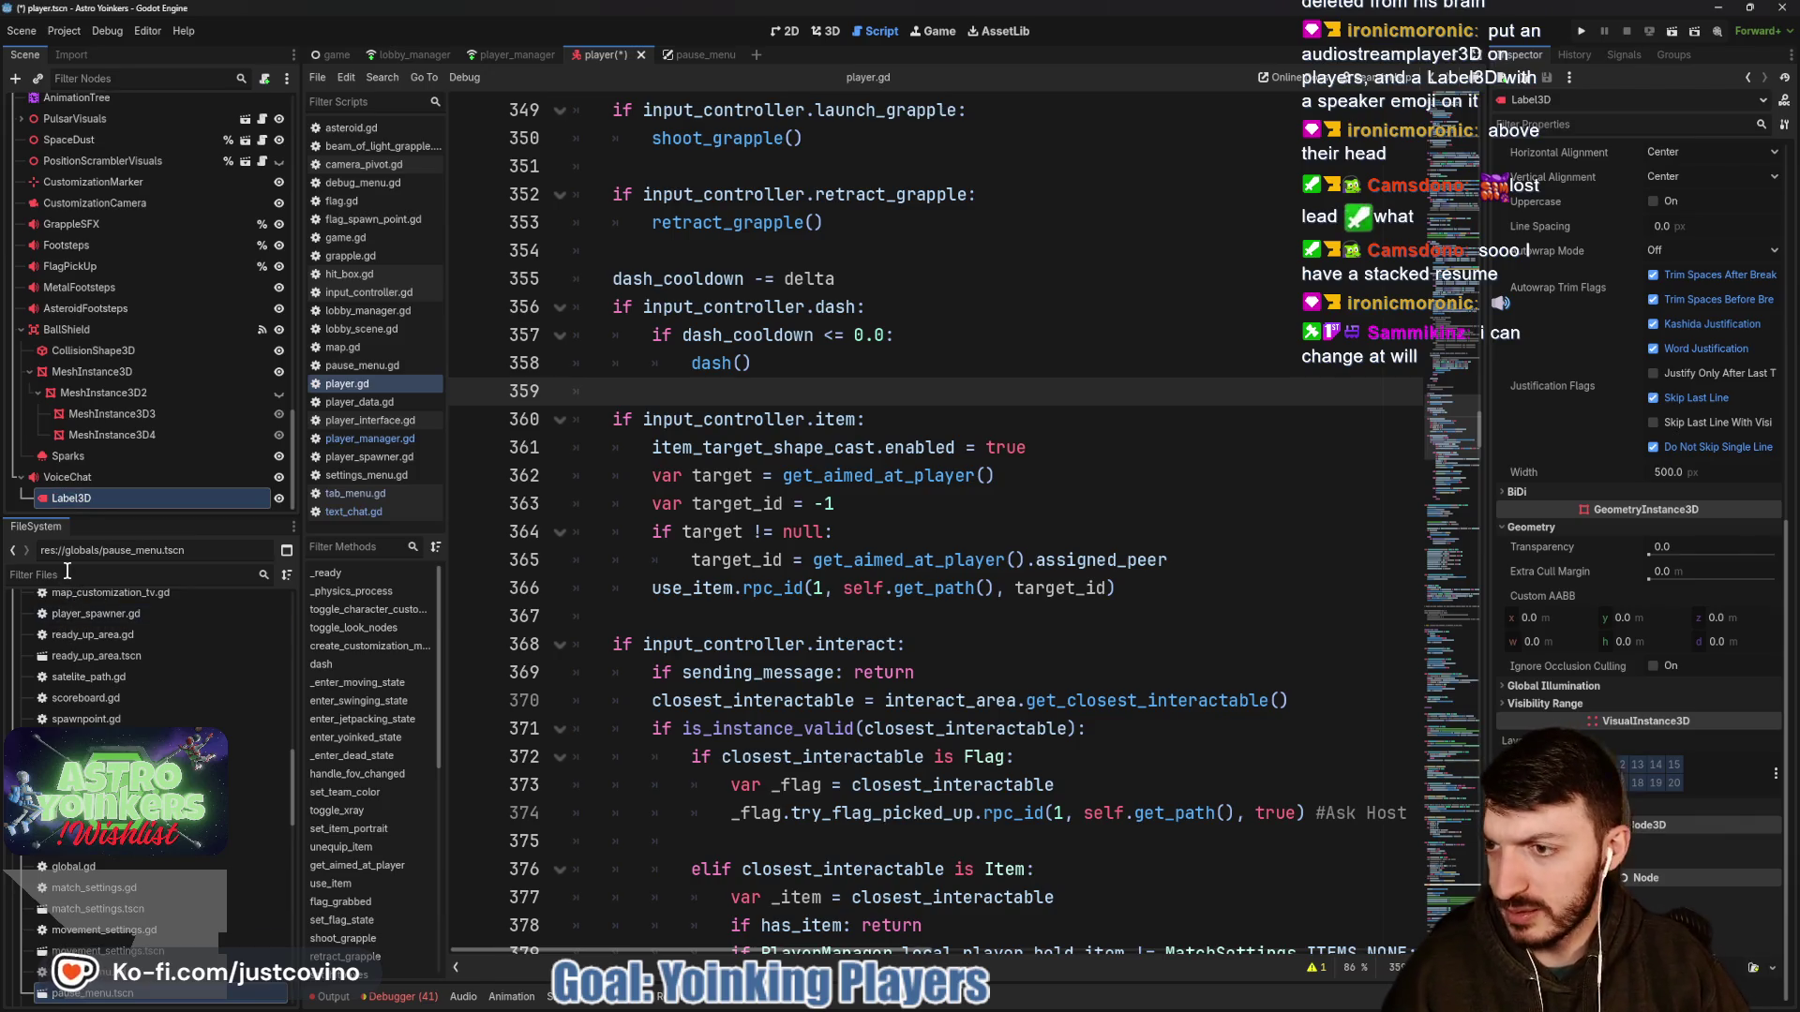
click(67, 574)
text(s)
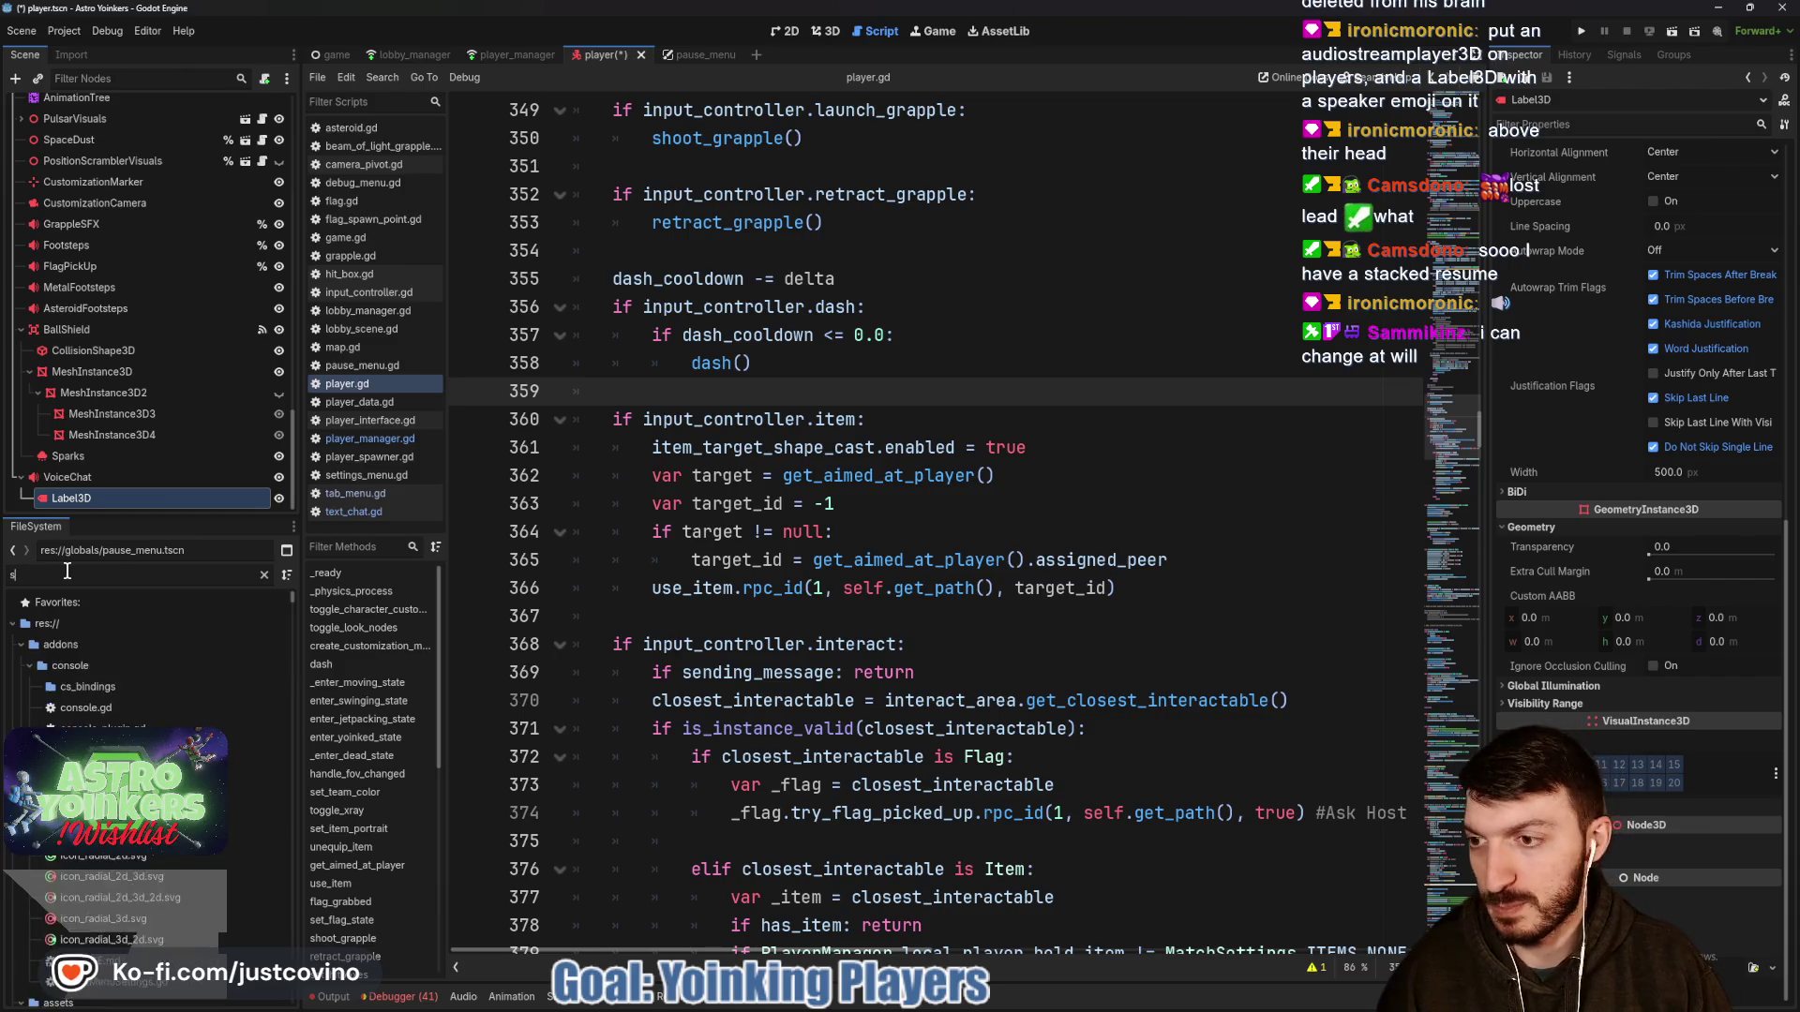
key(BackSpace)
text(mic)
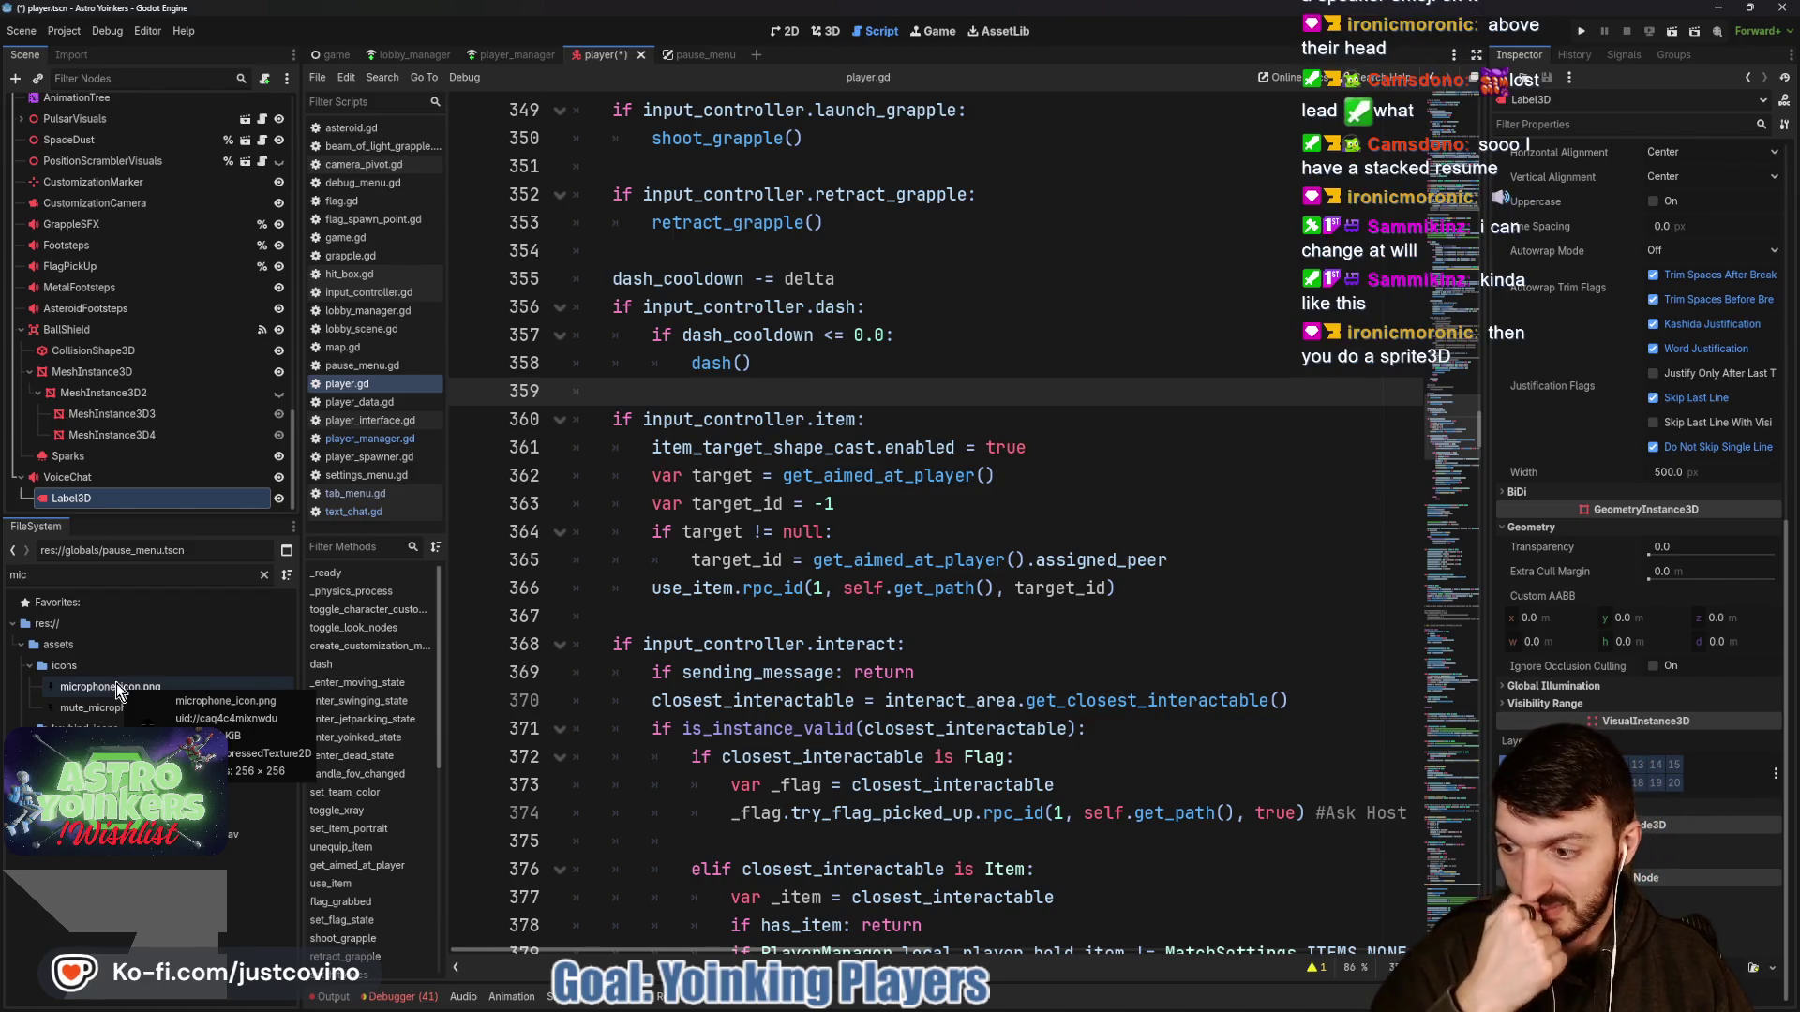
Change the Label3D node to a Sprite3D textured with the microphone icon.
click(75, 480)
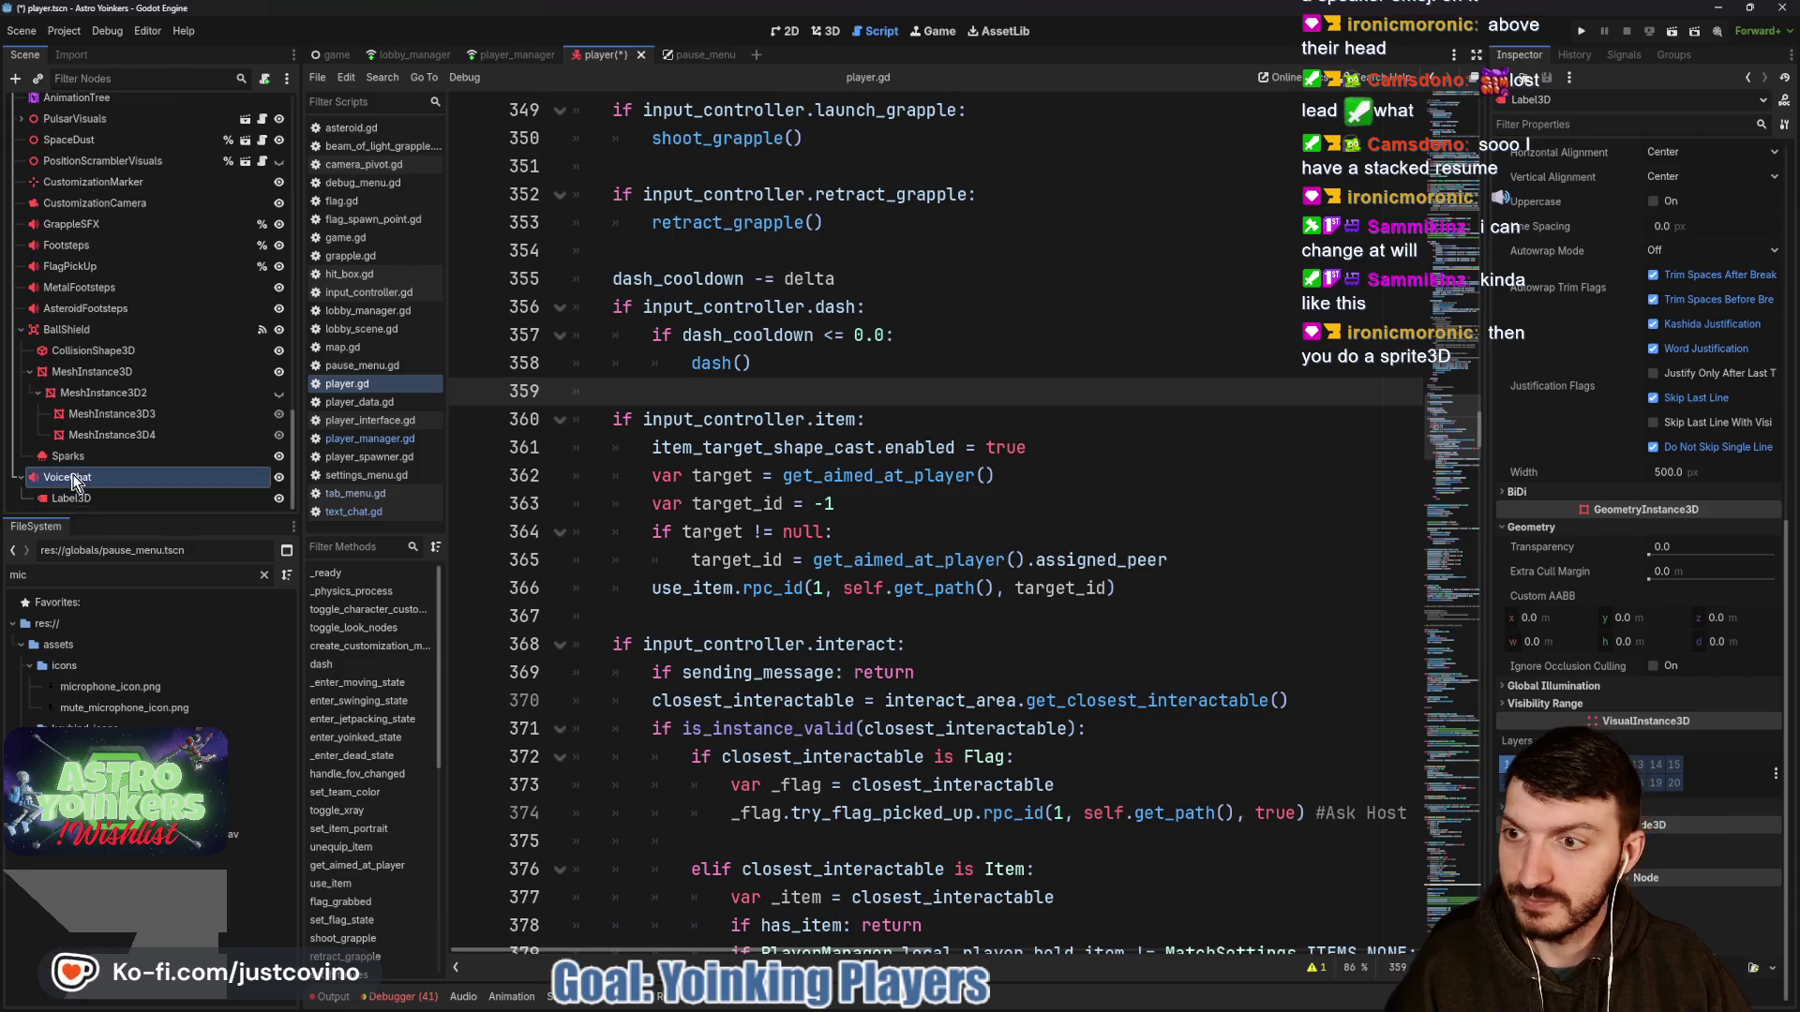
right_click(75, 498)
click(157, 668)
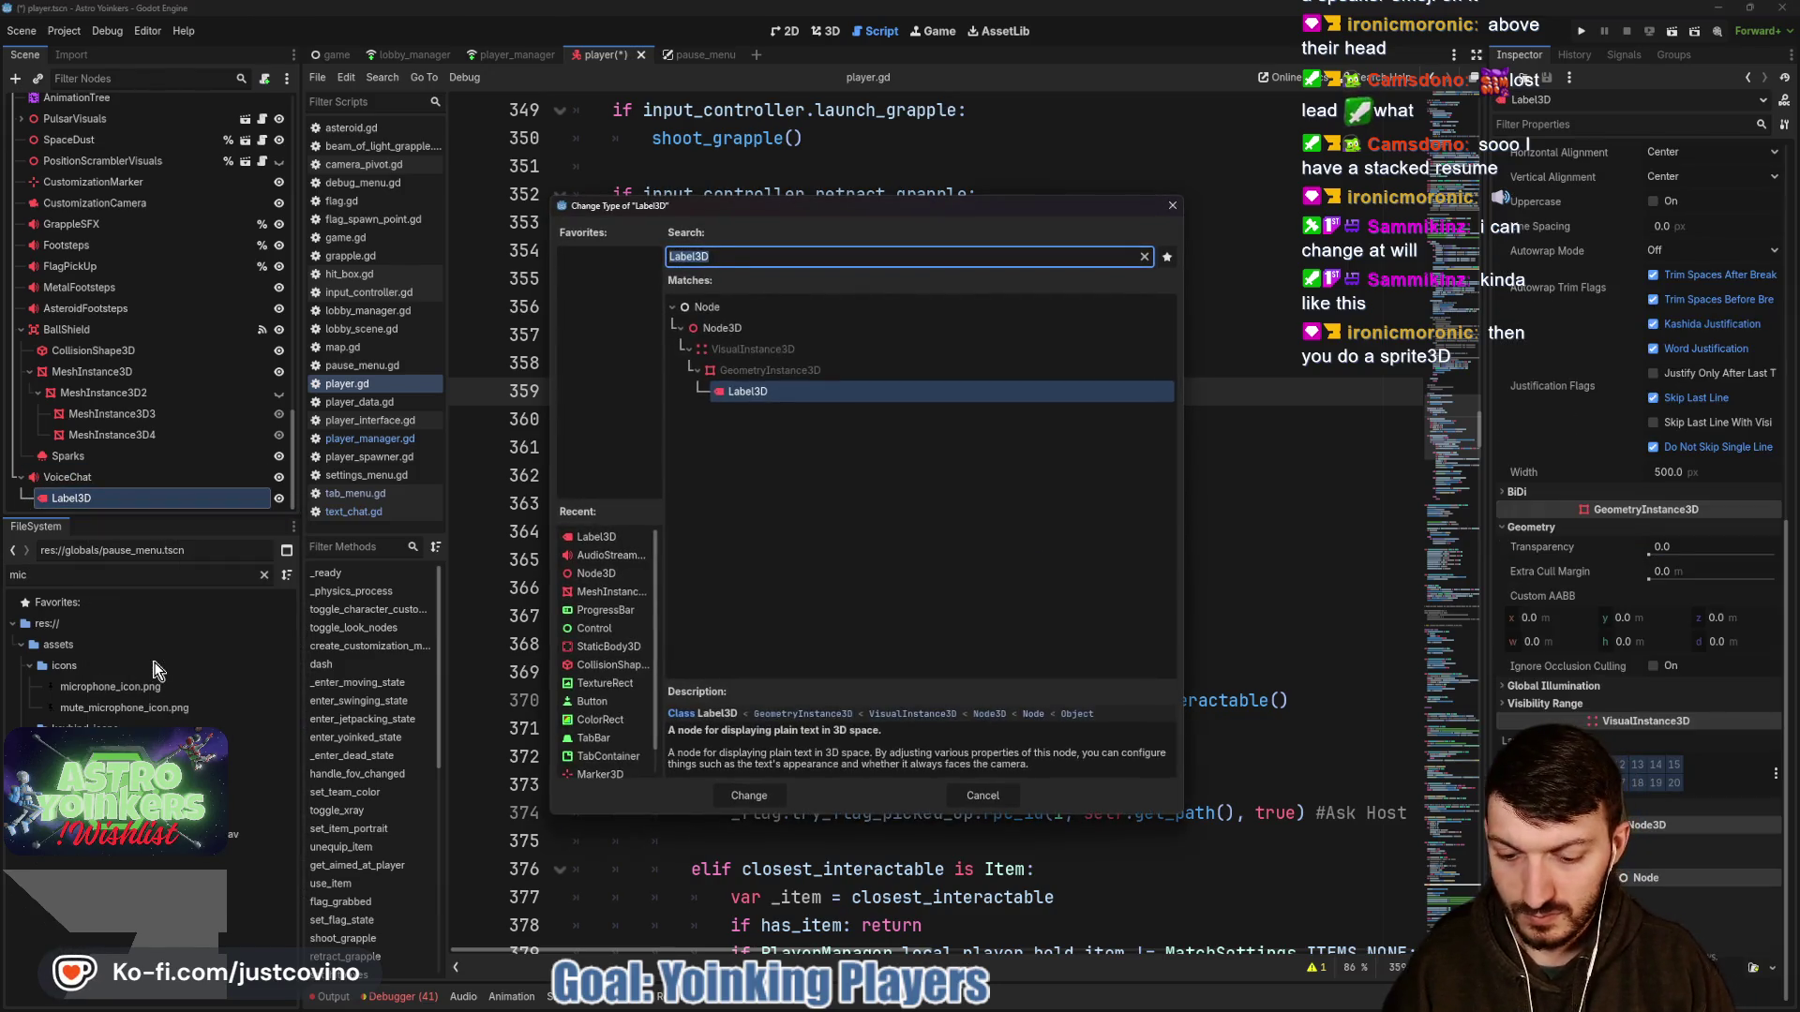
text(sprite3d)
key(Return)
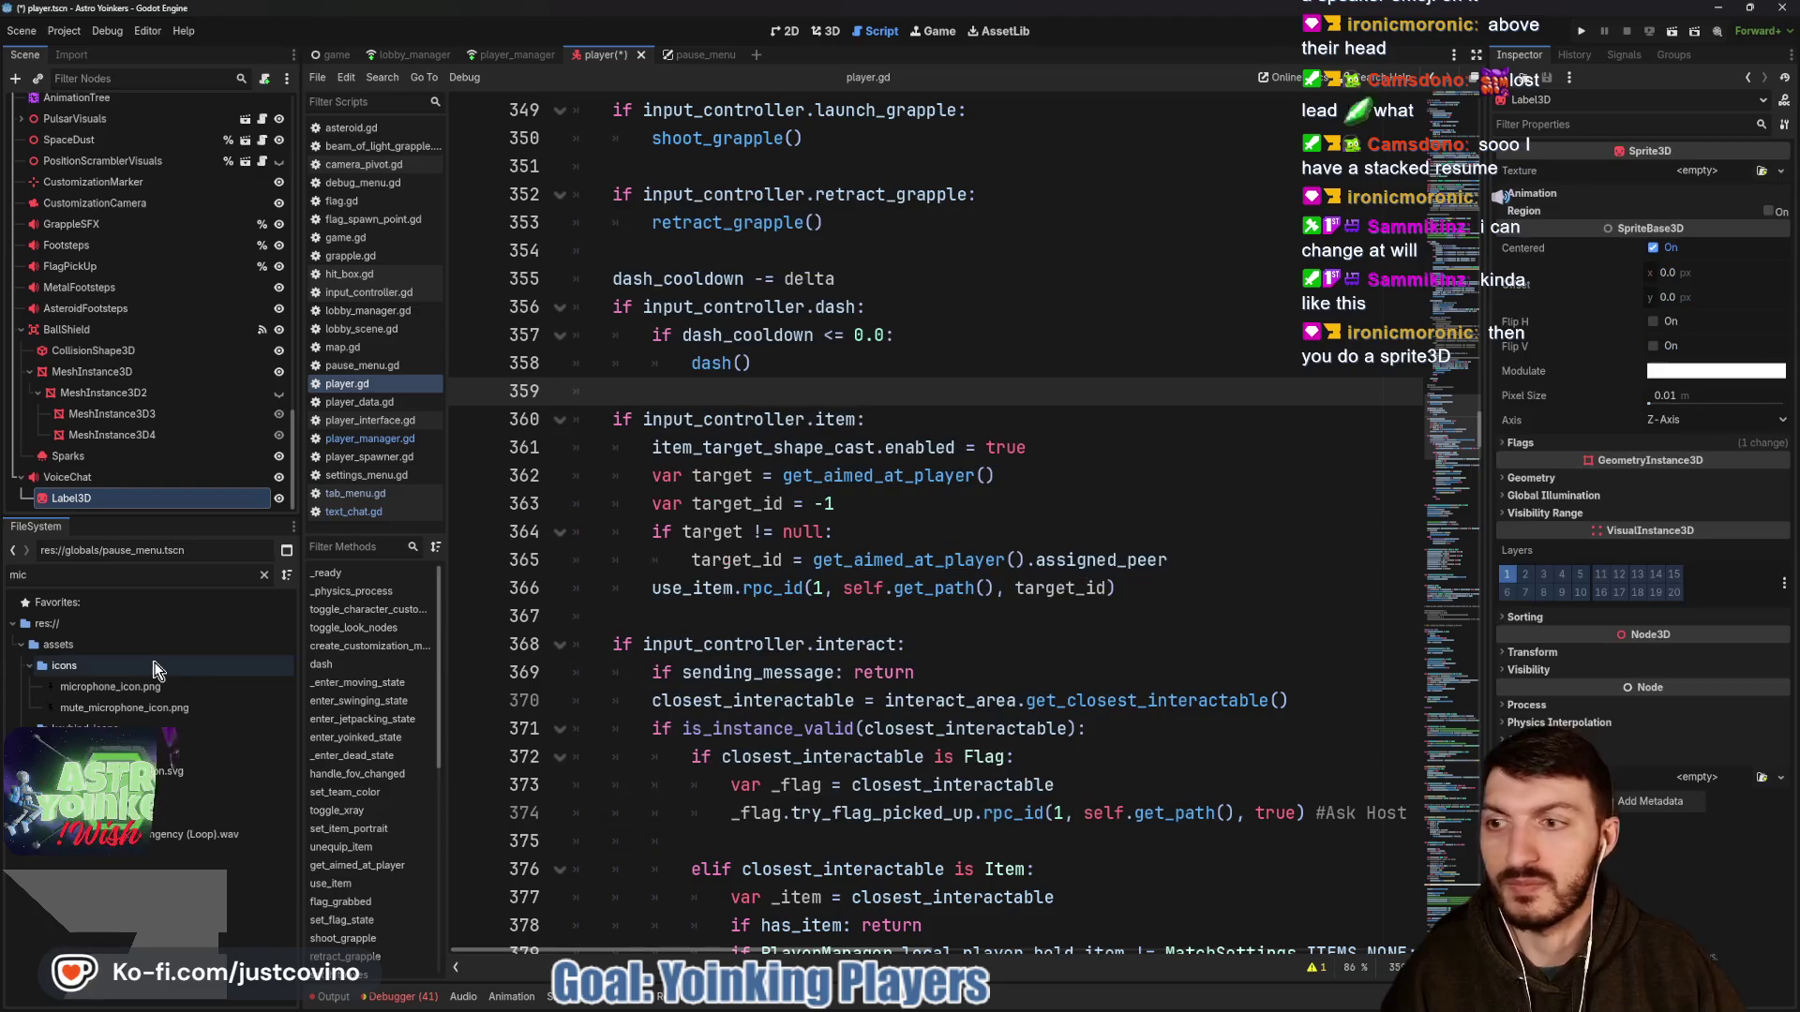
click(1695, 171)
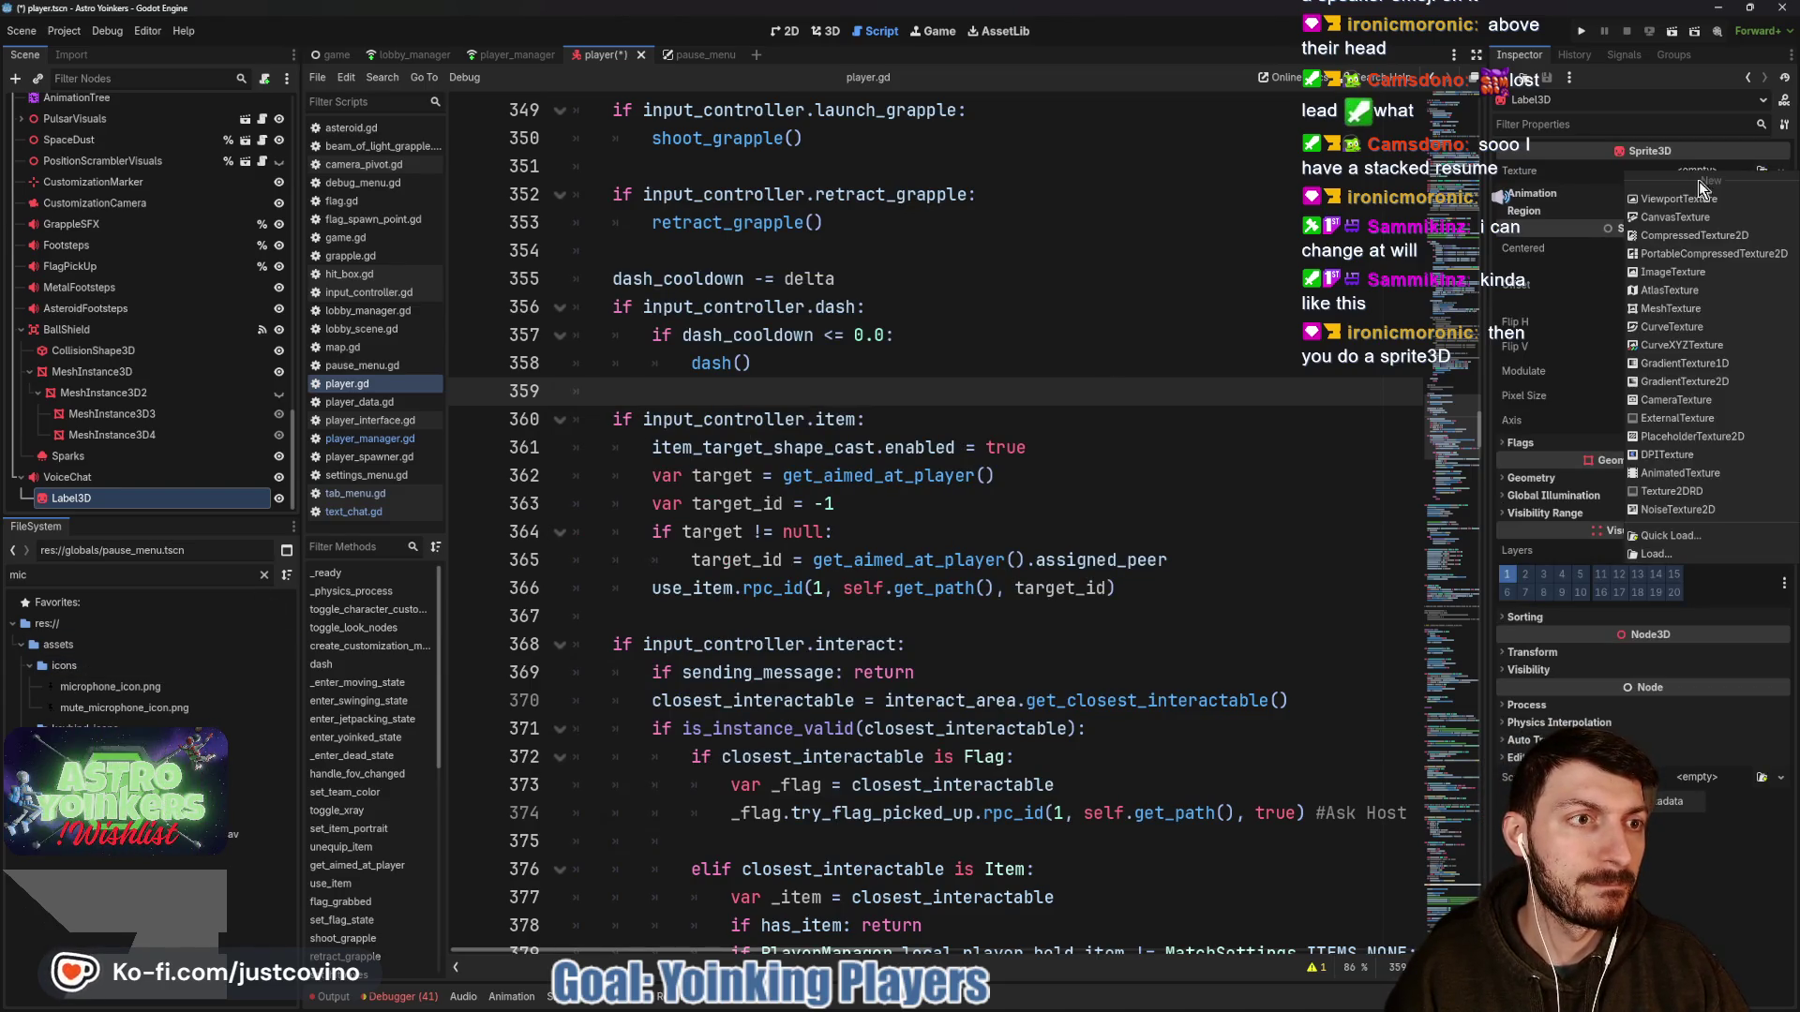
click(1695, 537)
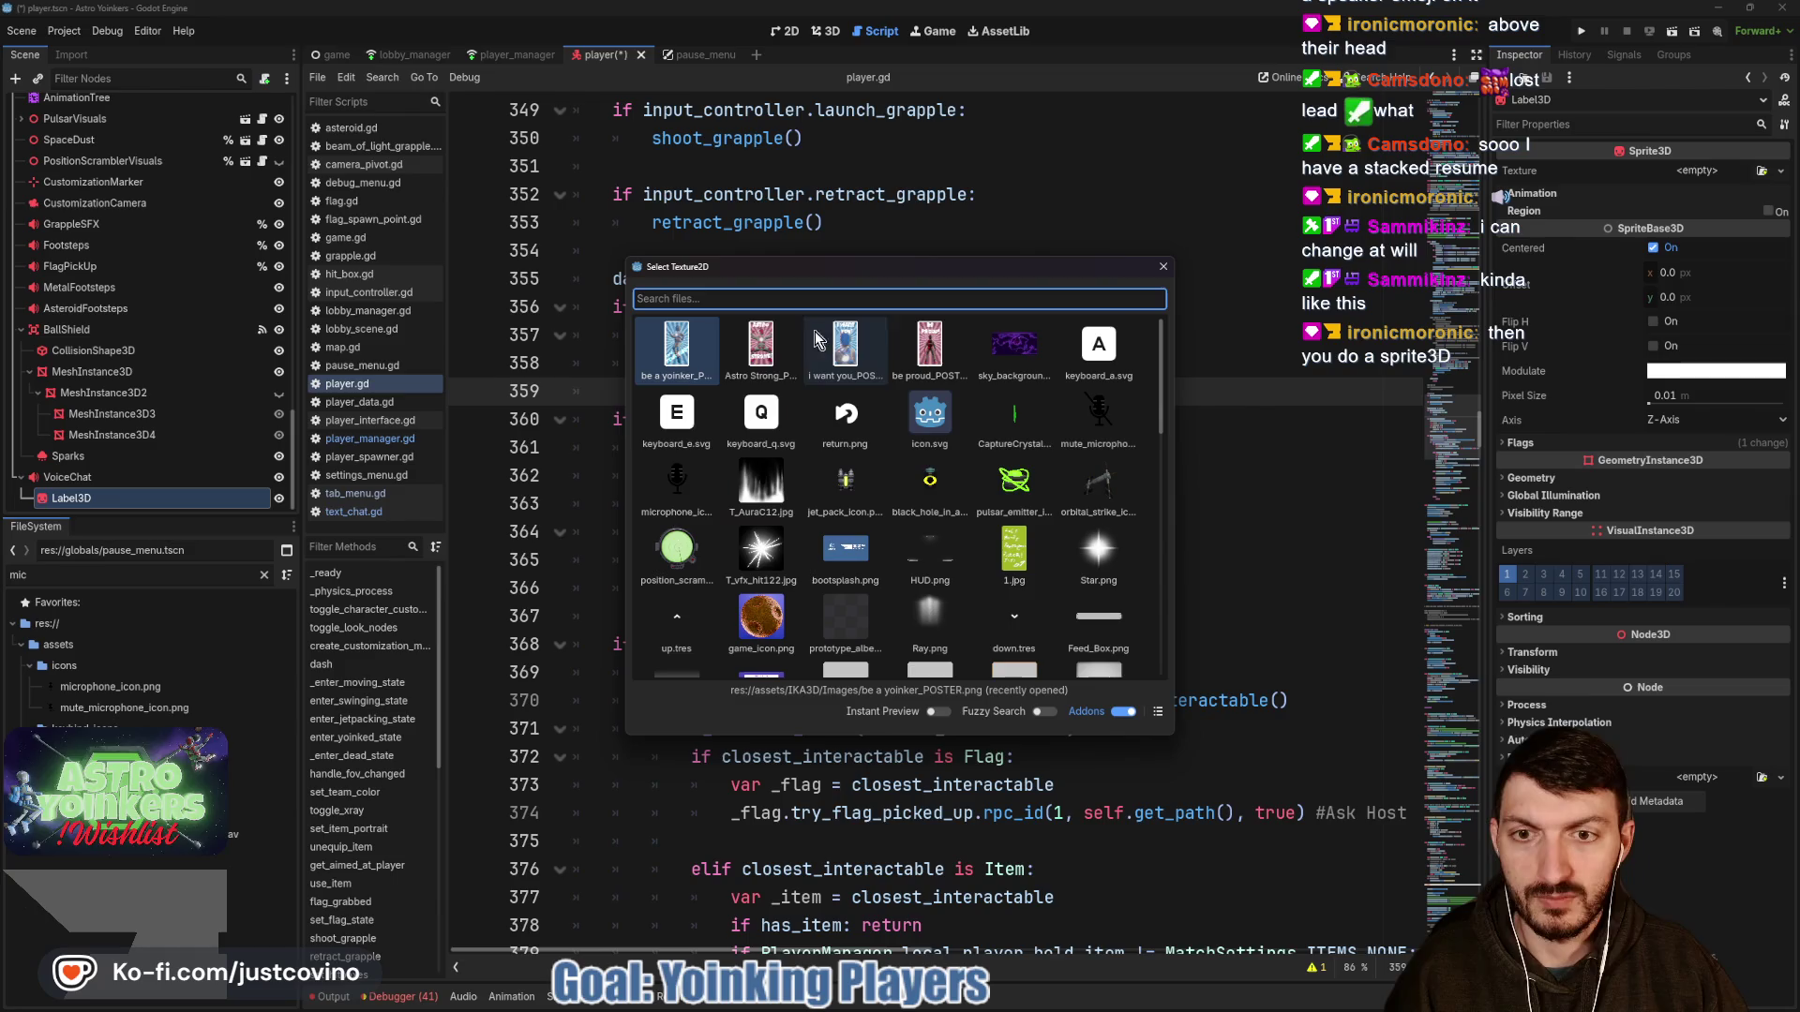
double_click(683, 480)
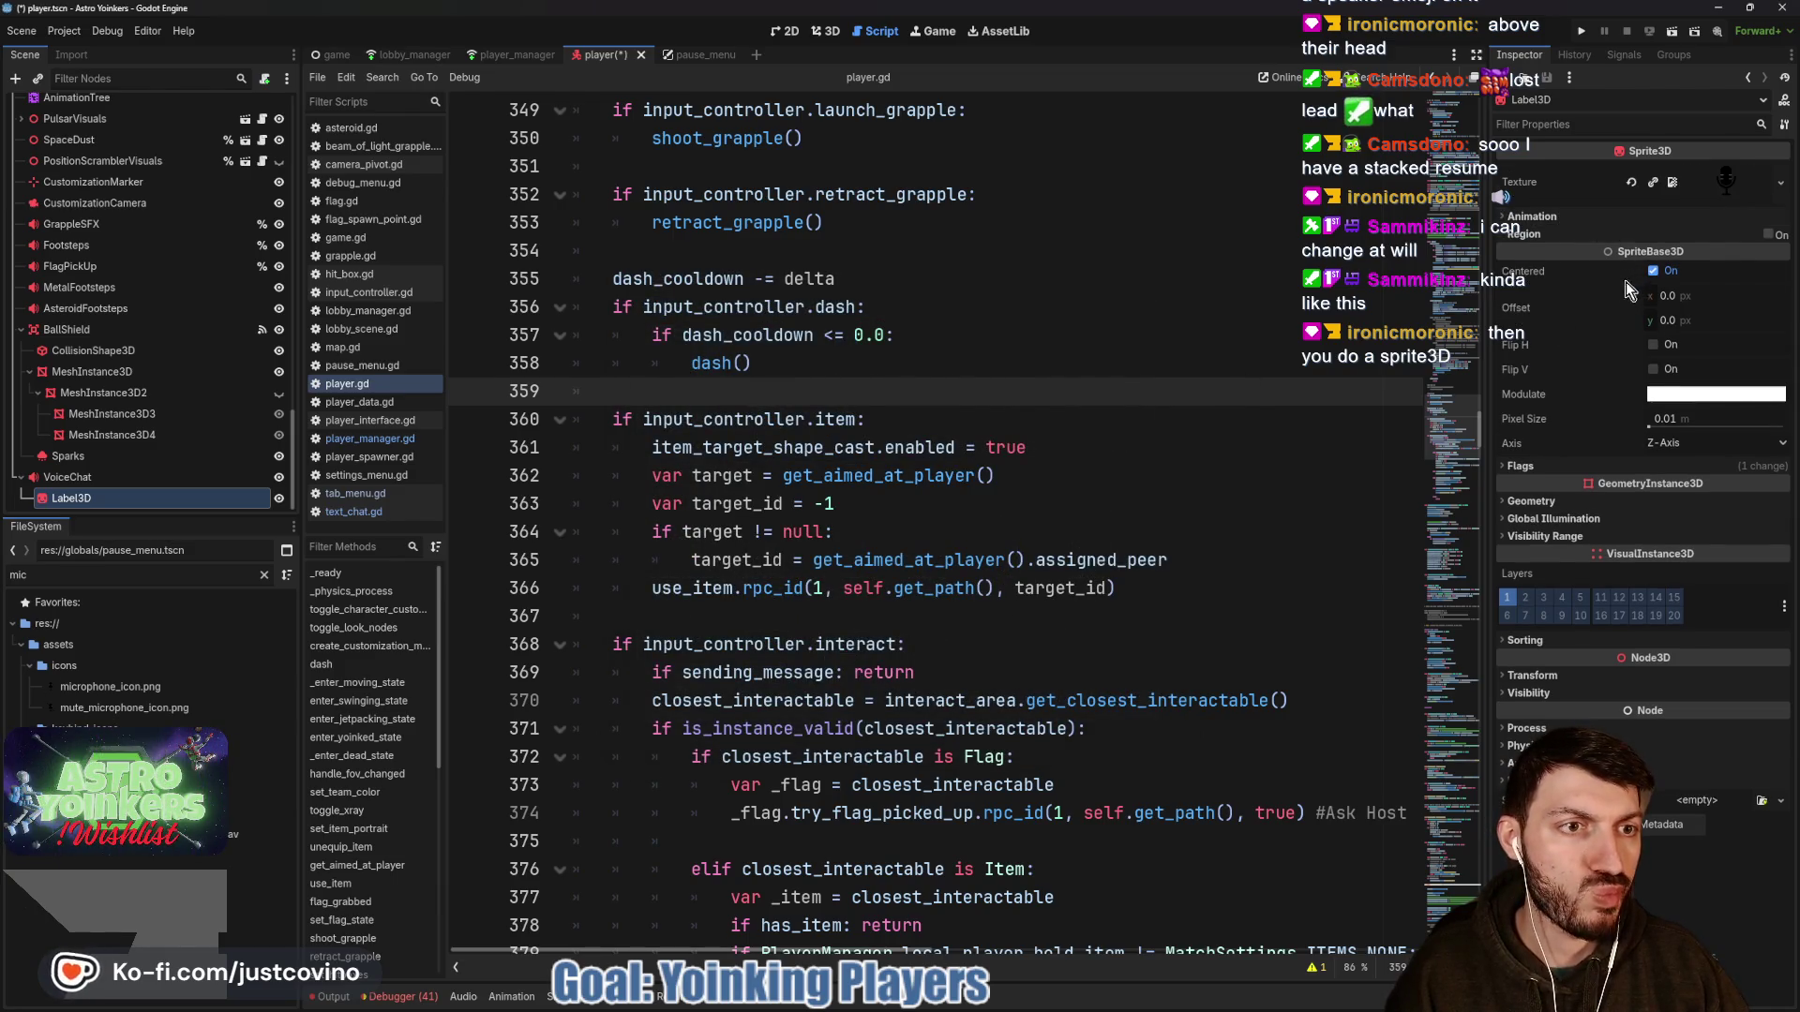
In the 3D view, raise the microphone sprite above the player.
click(825, 31)
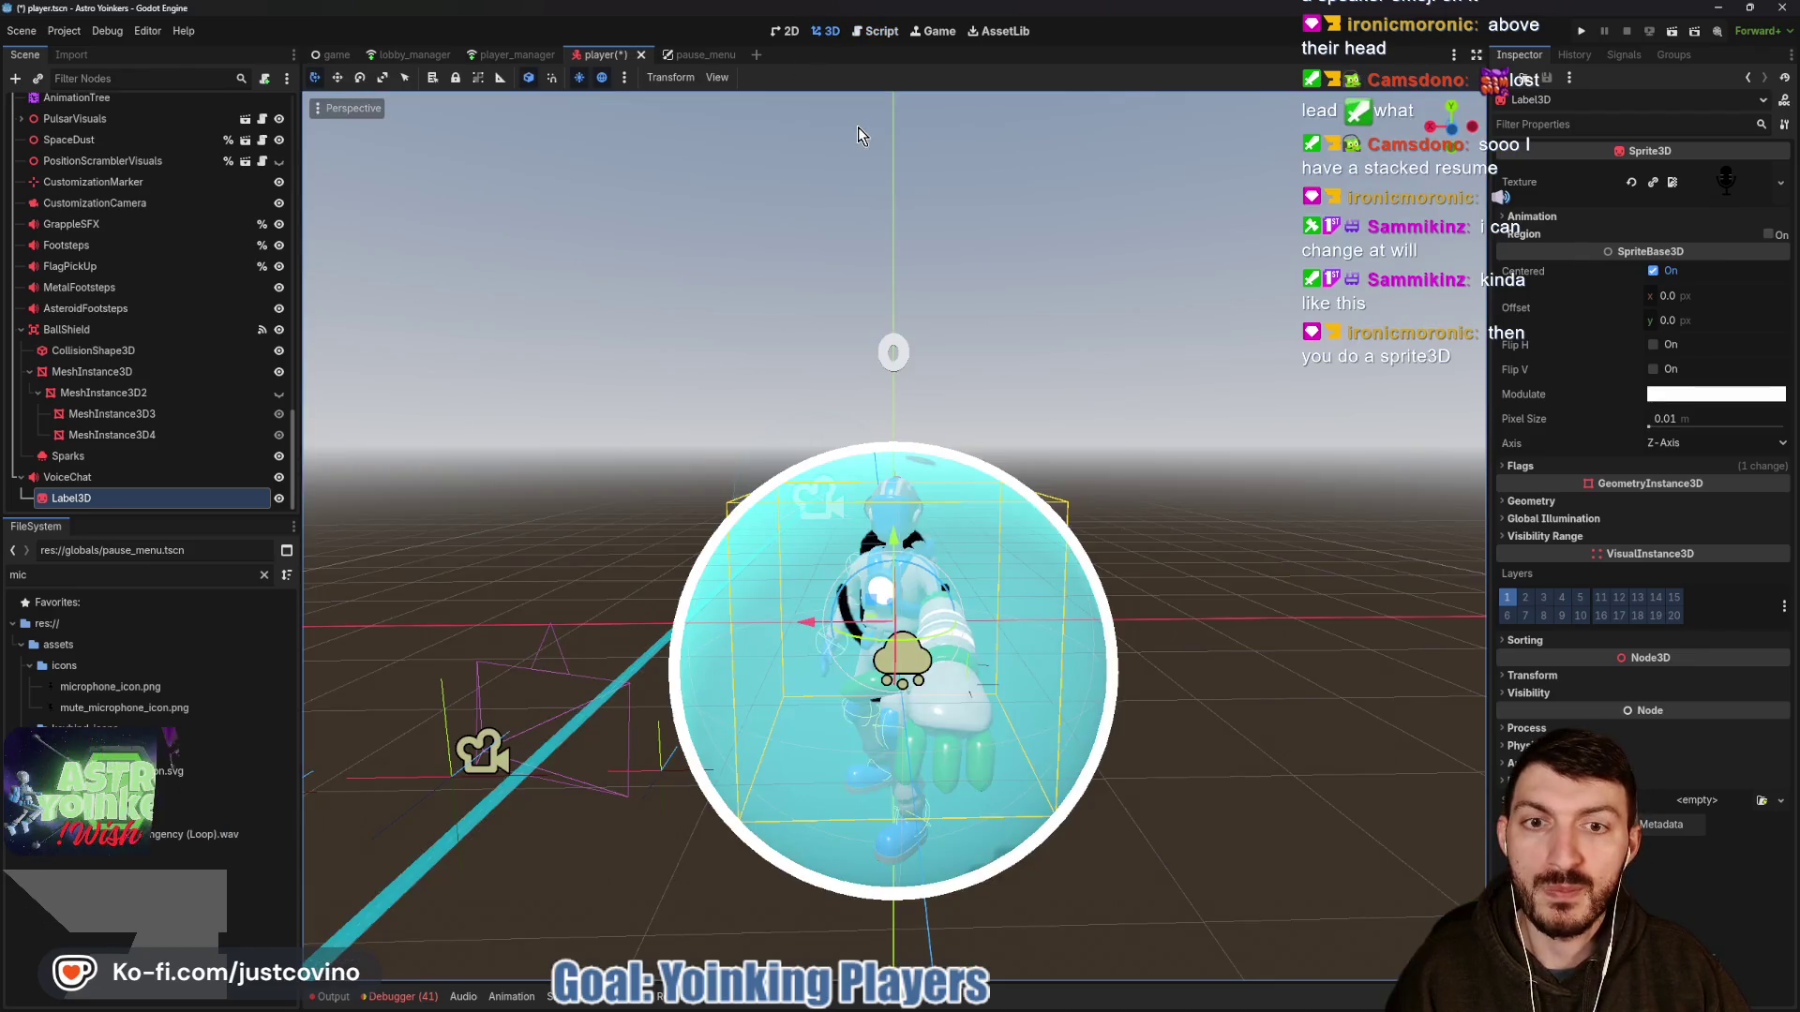
mouse_move(897, 544)
mouse_down()
mouse_move(878, 357)
mouse_move(934, 270)
mouse_up()
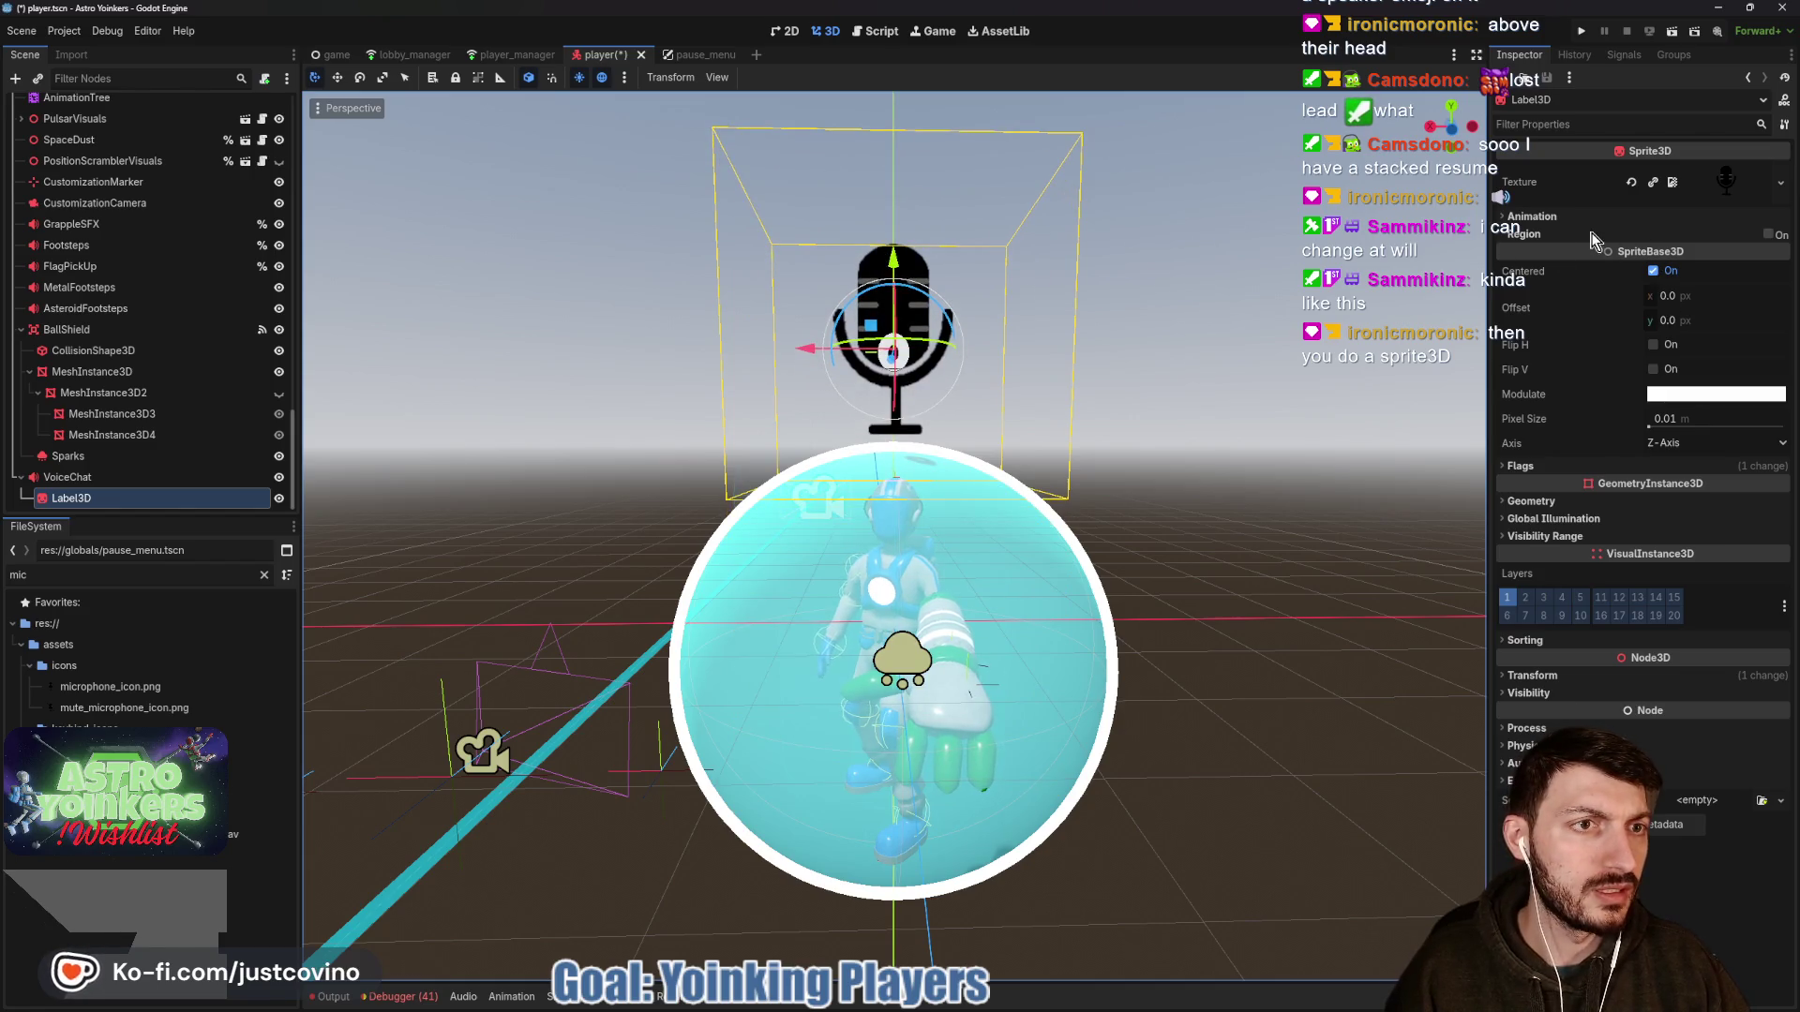
click(1729, 186)
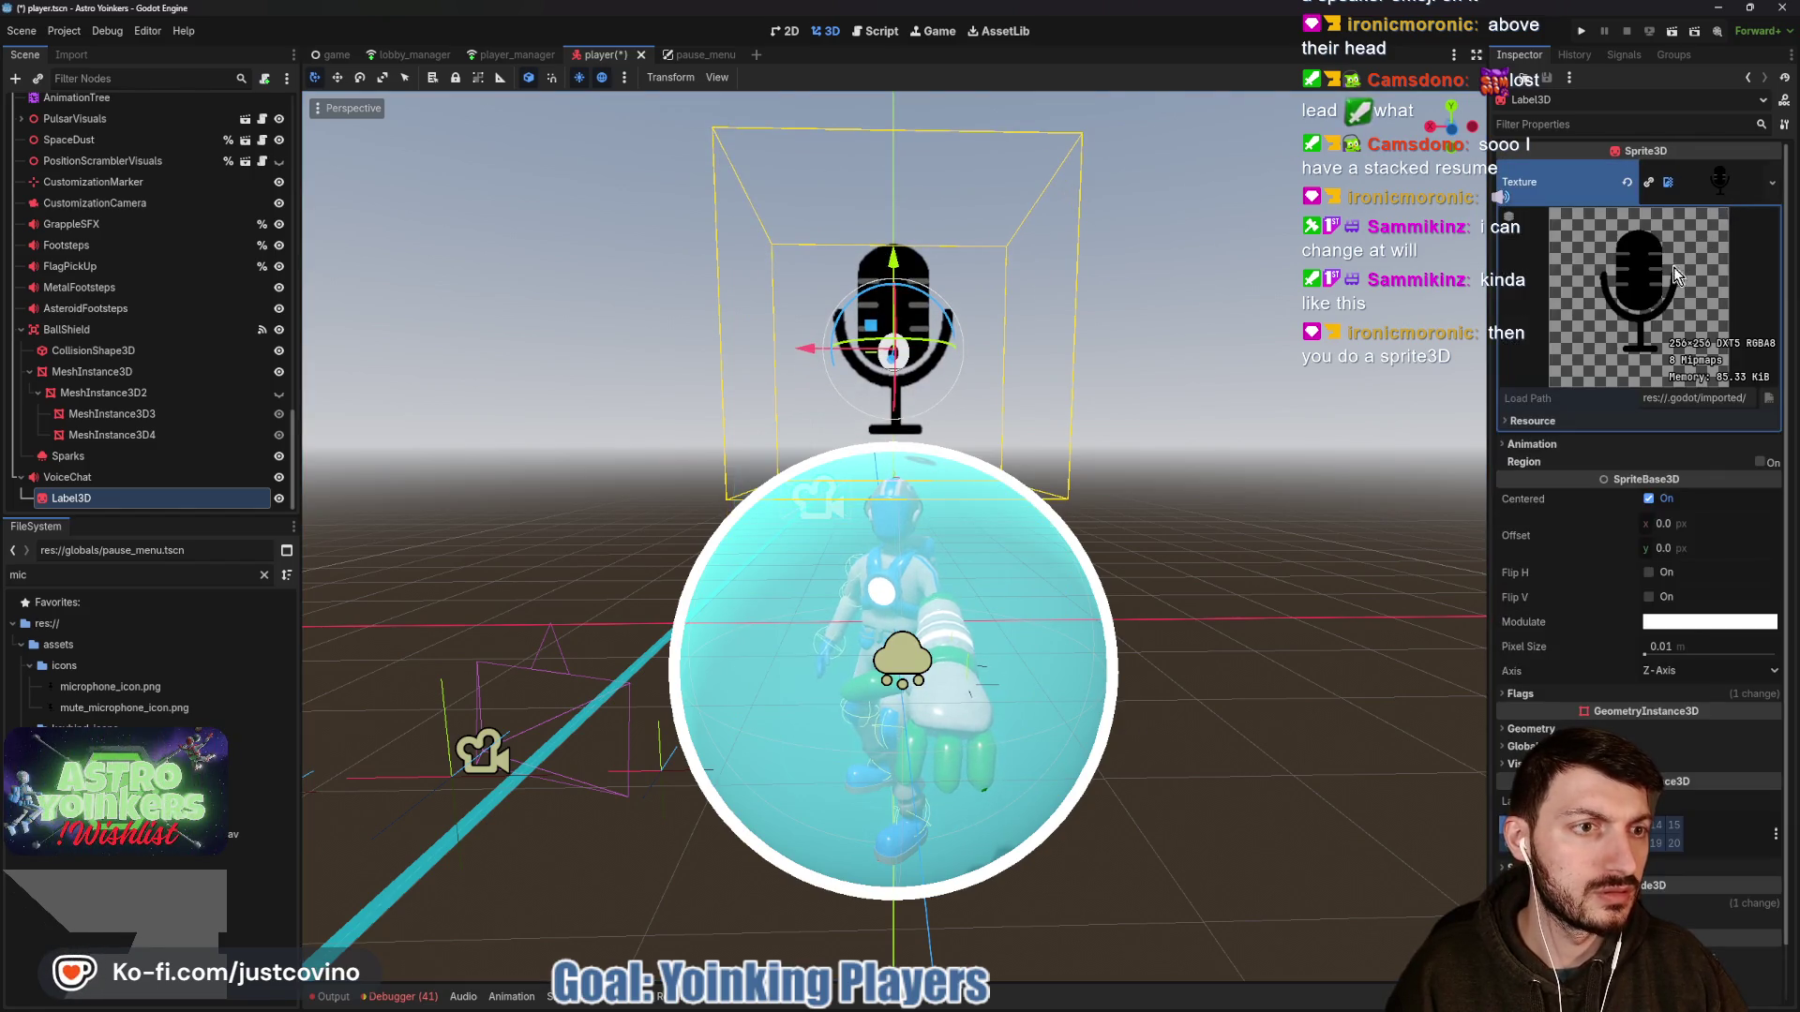
click(1725, 185)
click(1549, 468)
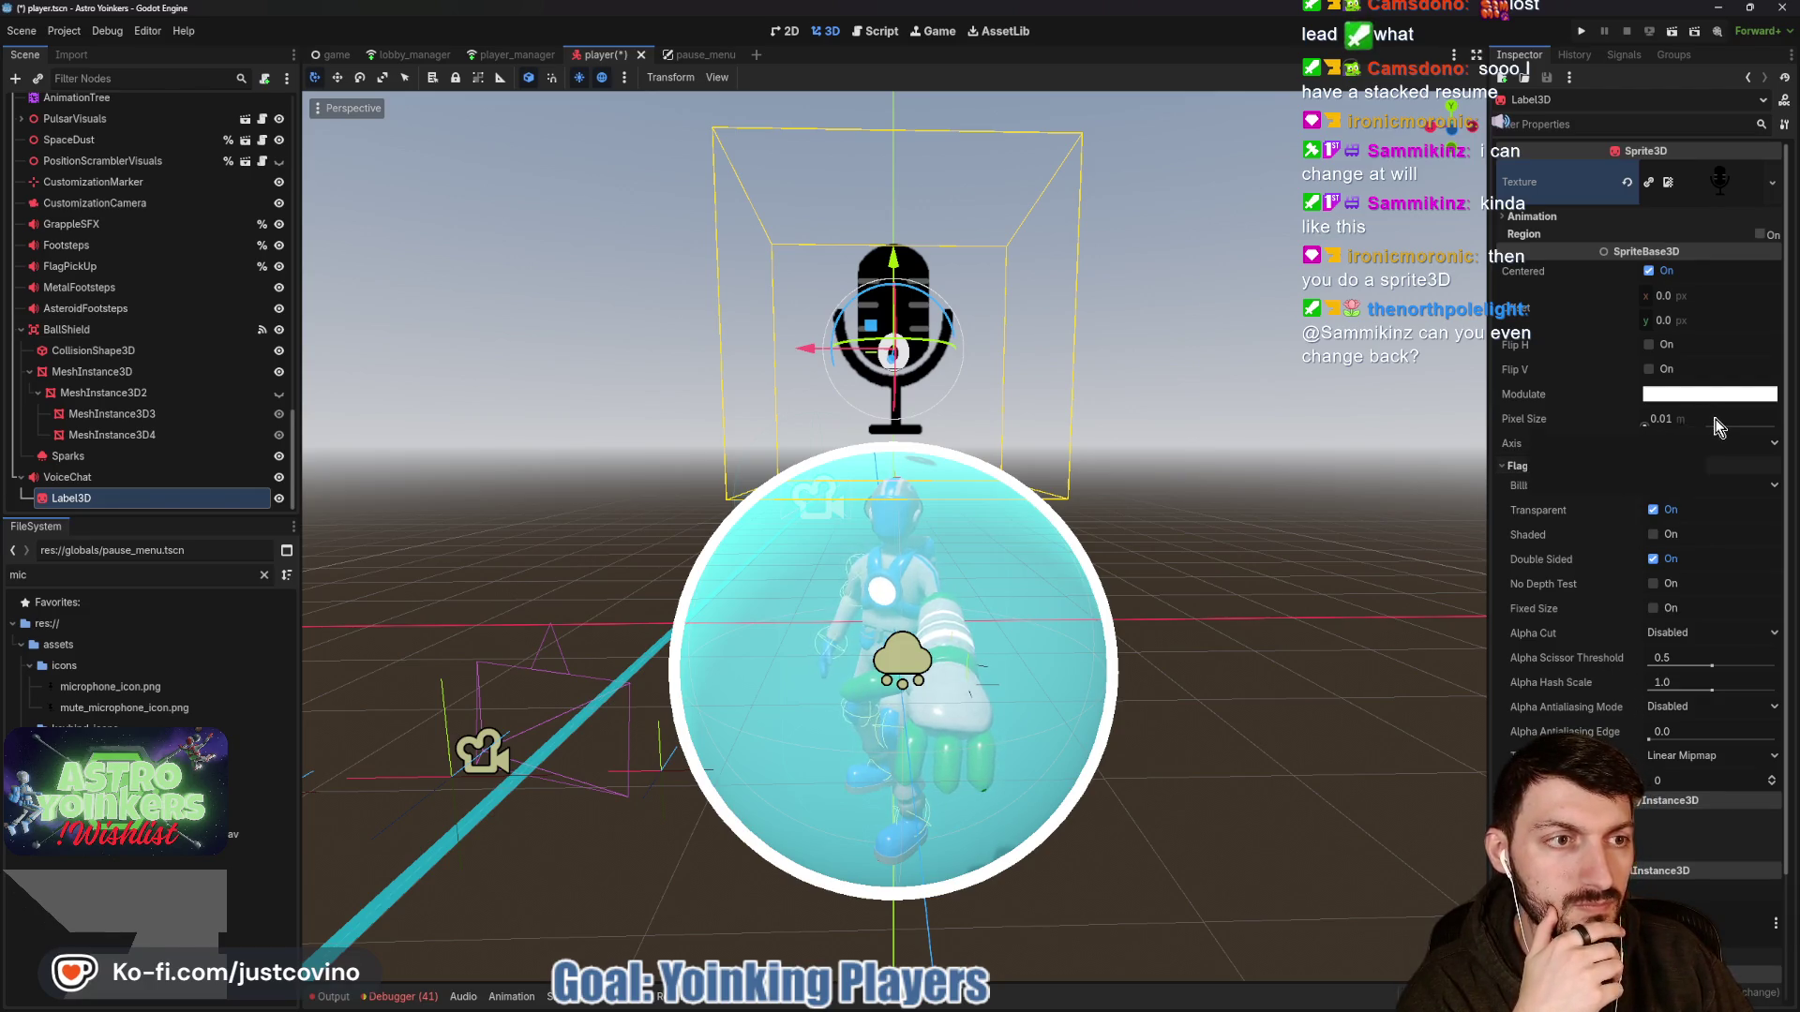
Tune the sprite's pixel size to 0.004 and lower it just above the player's head.
mouse_move(1718, 427)
mouse_down()
mouse_move(1678, 426)
mouse_move(1753, 427)
mouse_move(1668, 426)
mouse_up()
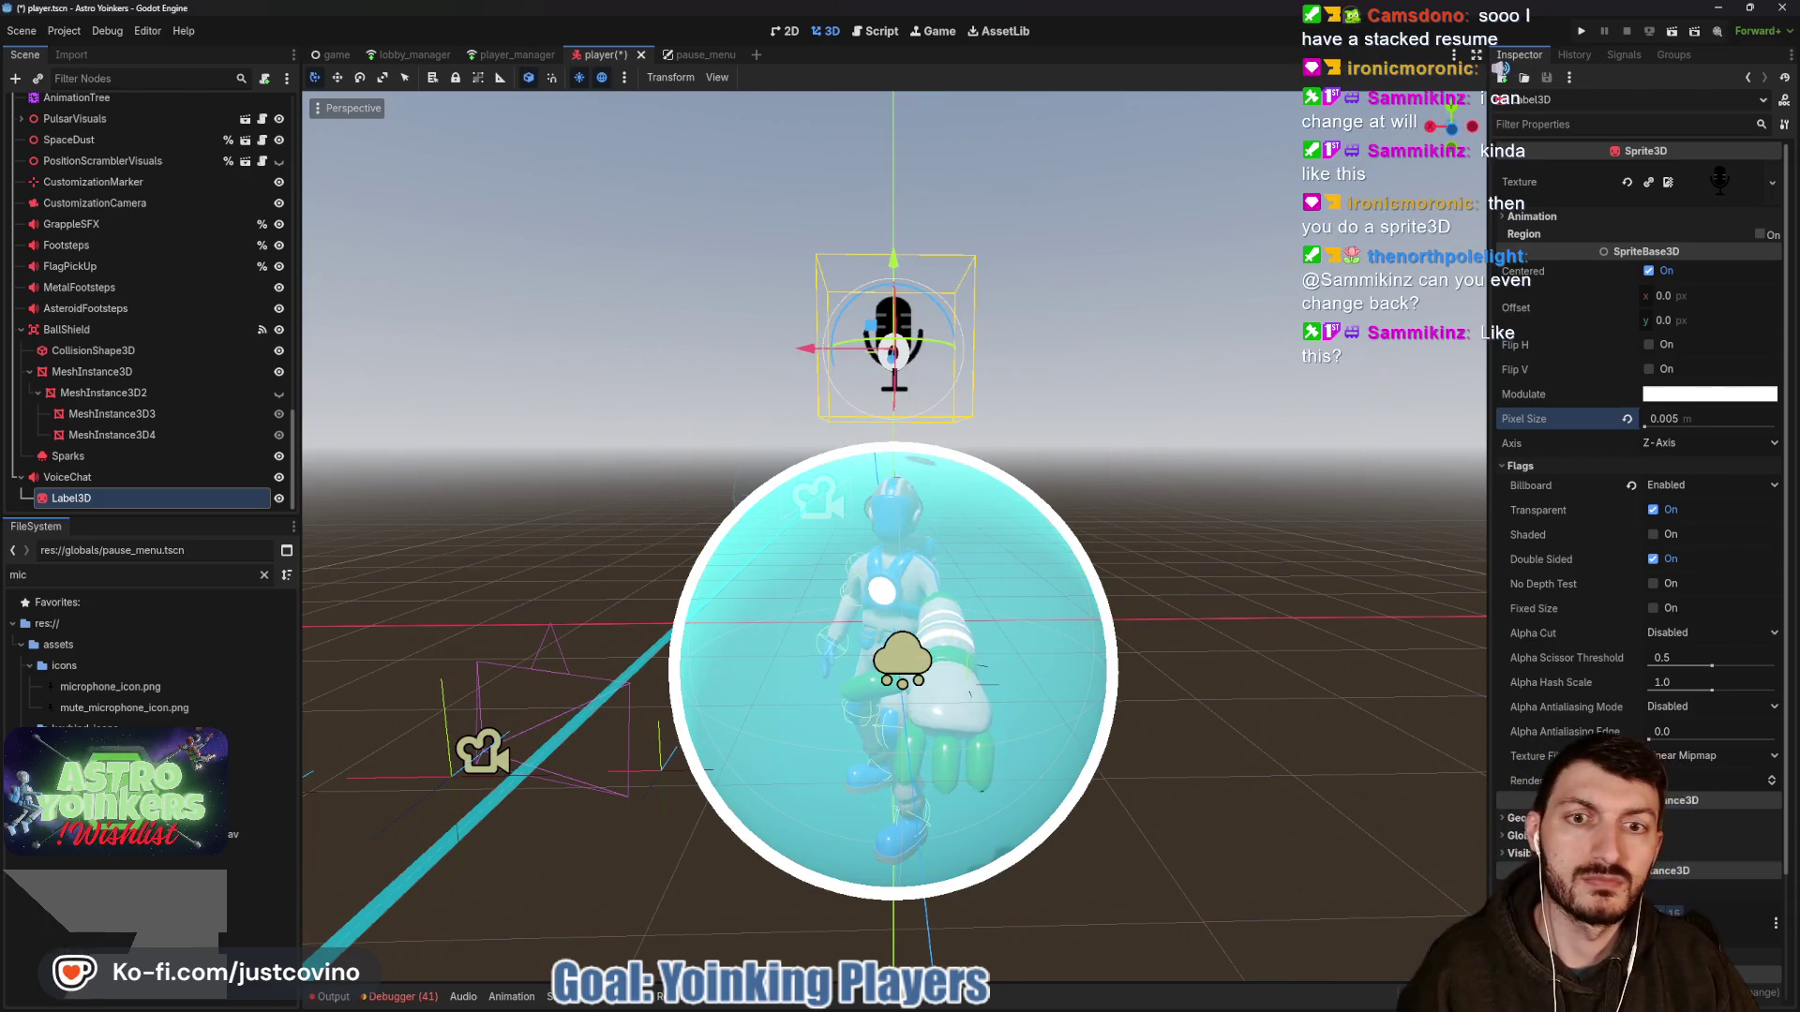
drag(898, 255, 895, 311)
drag(1674, 430, 1631, 429)
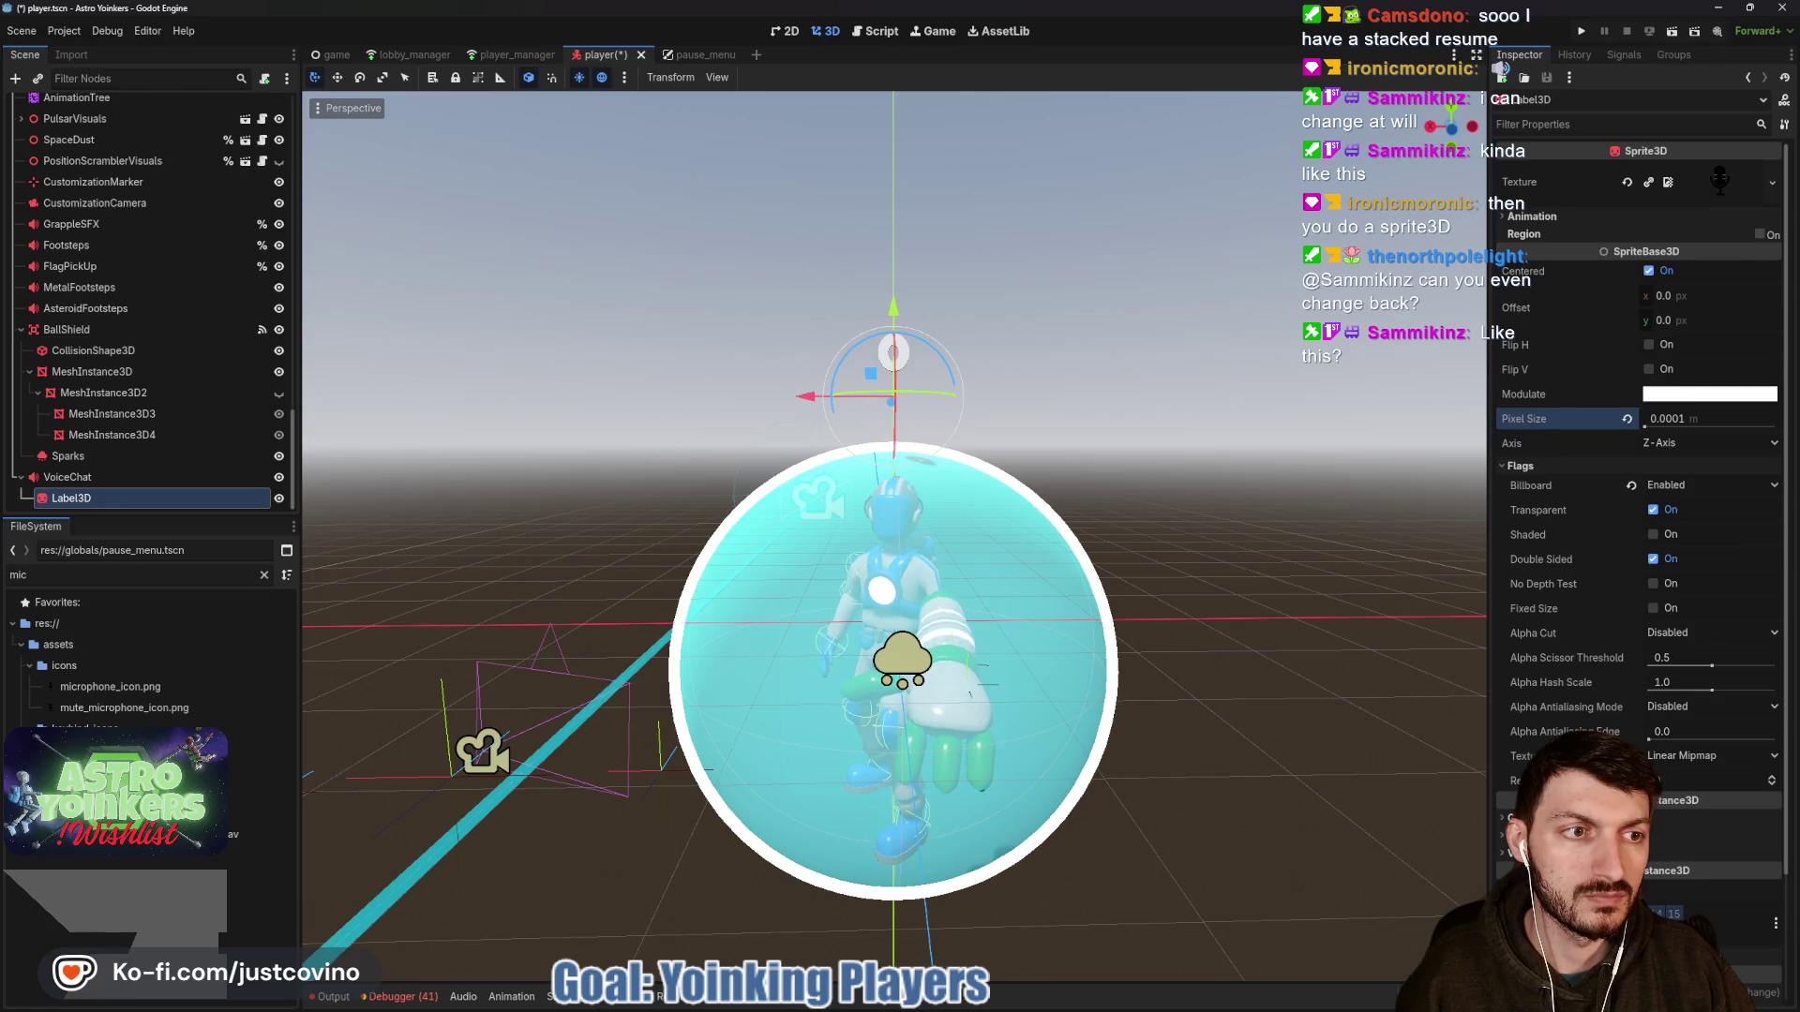
mouse_move(1631, 429)
mouse_down()
mouse_move(1683, 430)
mouse_move(1652, 429)
mouse_up()
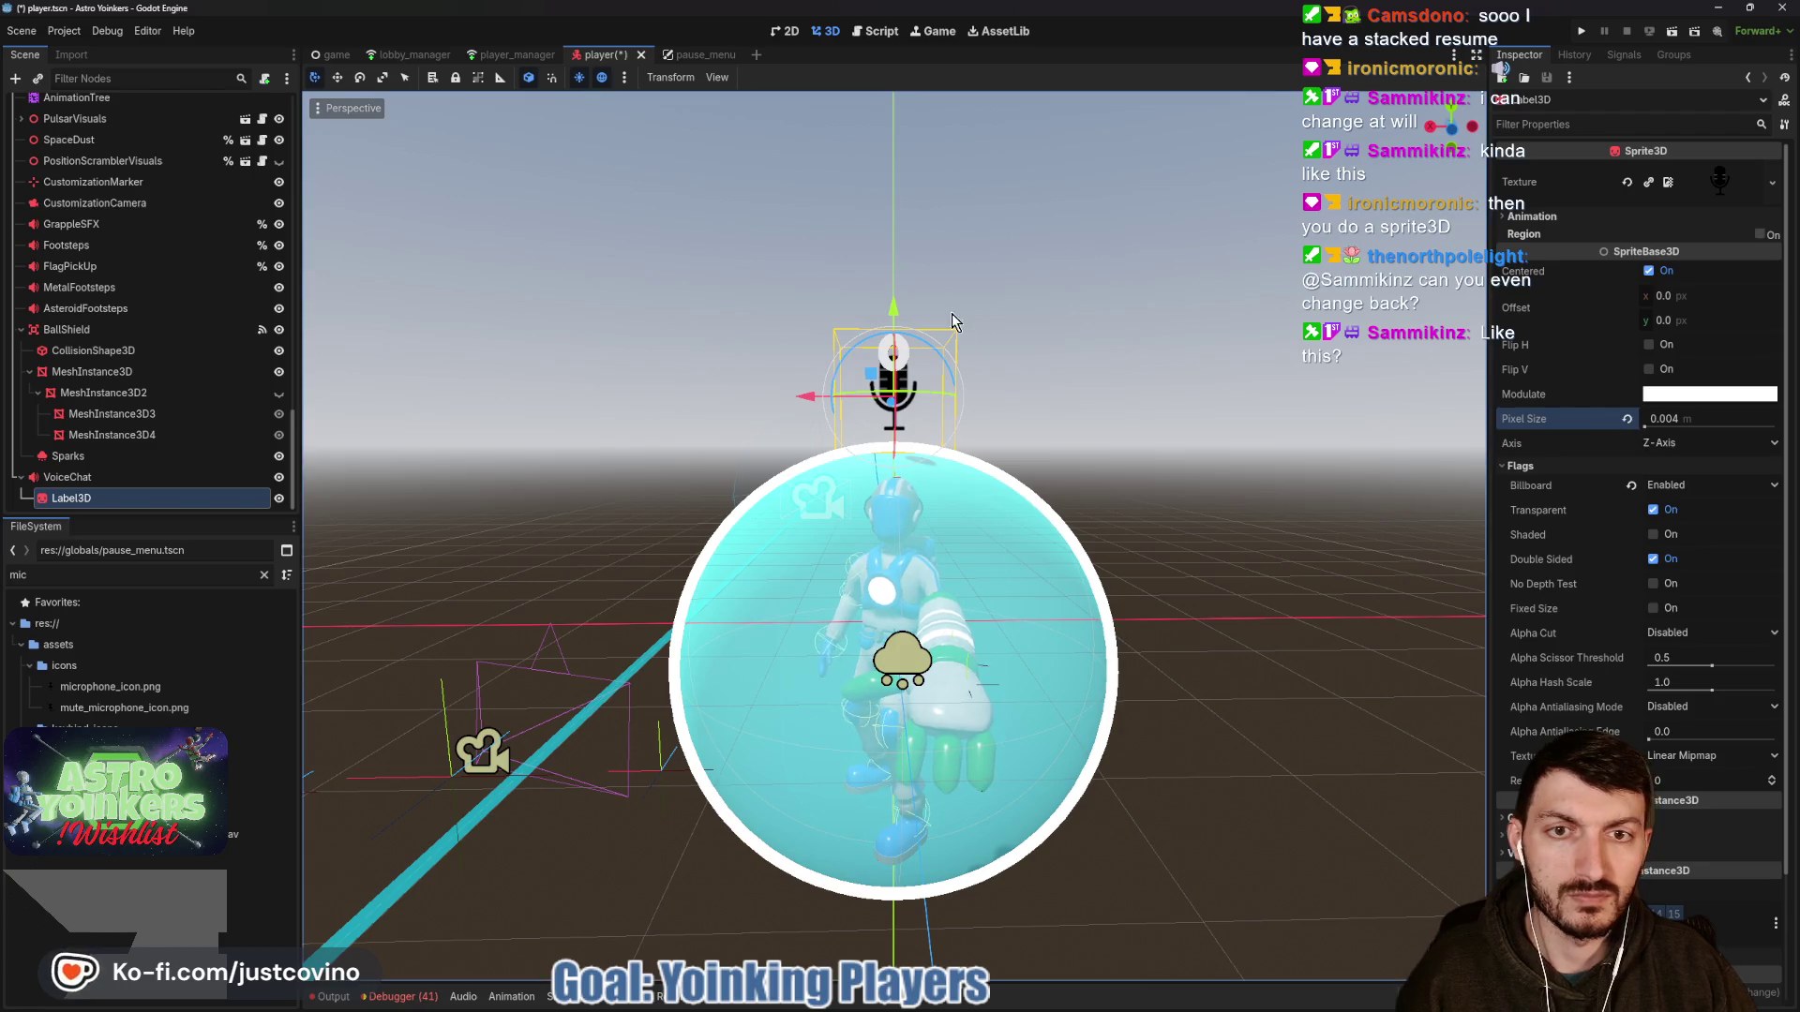
drag(895, 312, 896, 354)
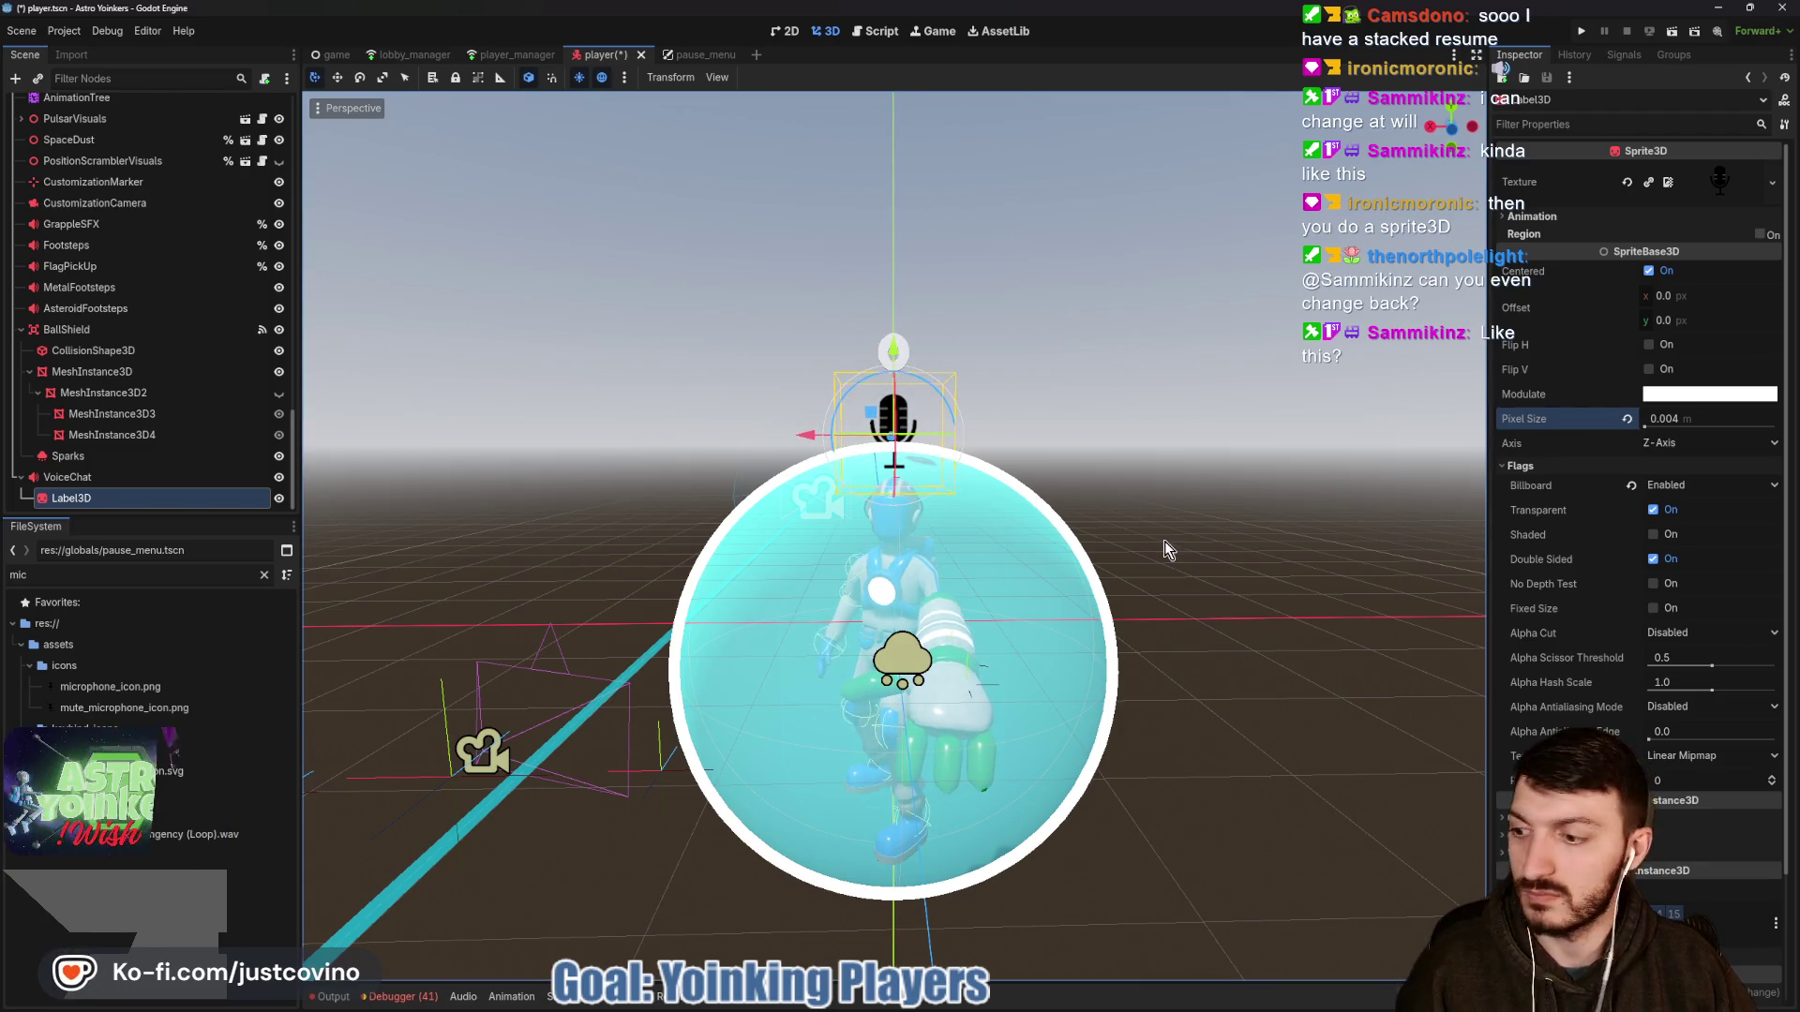
mouse_move(1156, 549)
mouse_down()
mouse_move(1192, 570)
mouse_move(1080, 563)
mouse_move(1342, 571)
mouse_move(928, 429)
mouse_up()
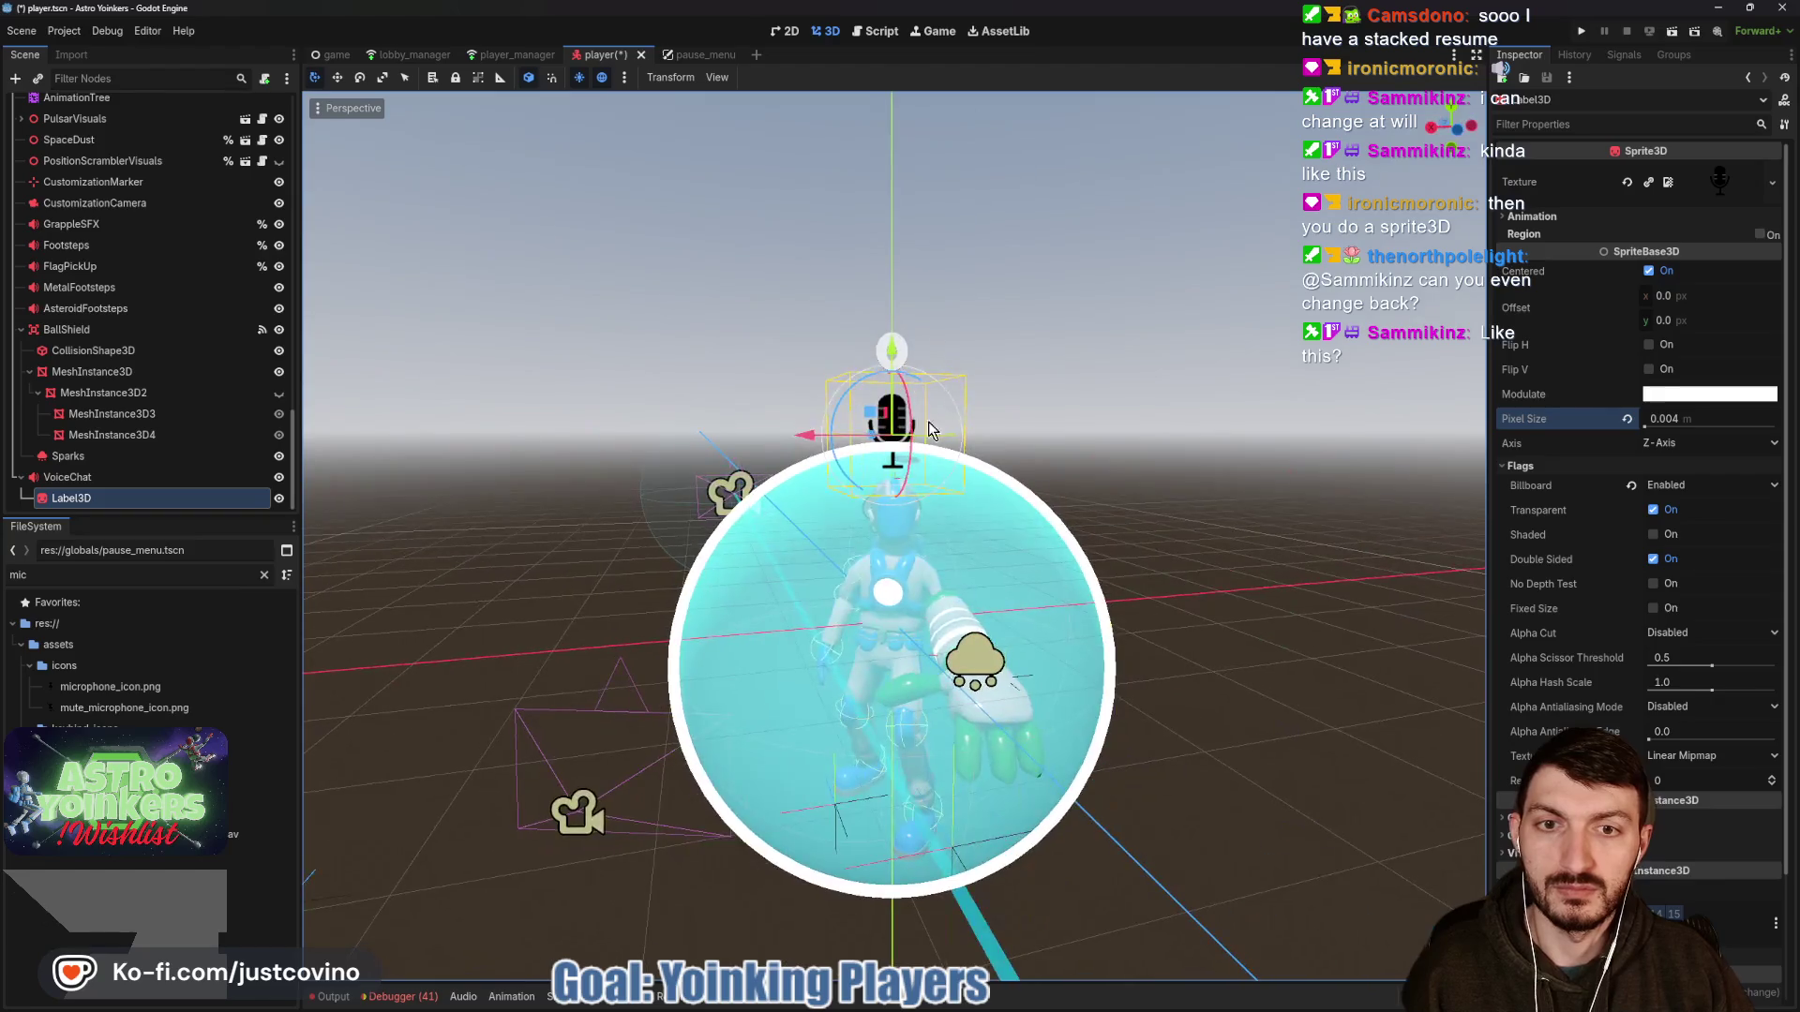
mouse_move(892, 350)
mouse_down()
mouse_move(1128, 364)
mouse_move(1116, 457)
mouse_up()
Rename the sprite node to MicOn and save the scene.
double_click(119, 500)
text(MicO)
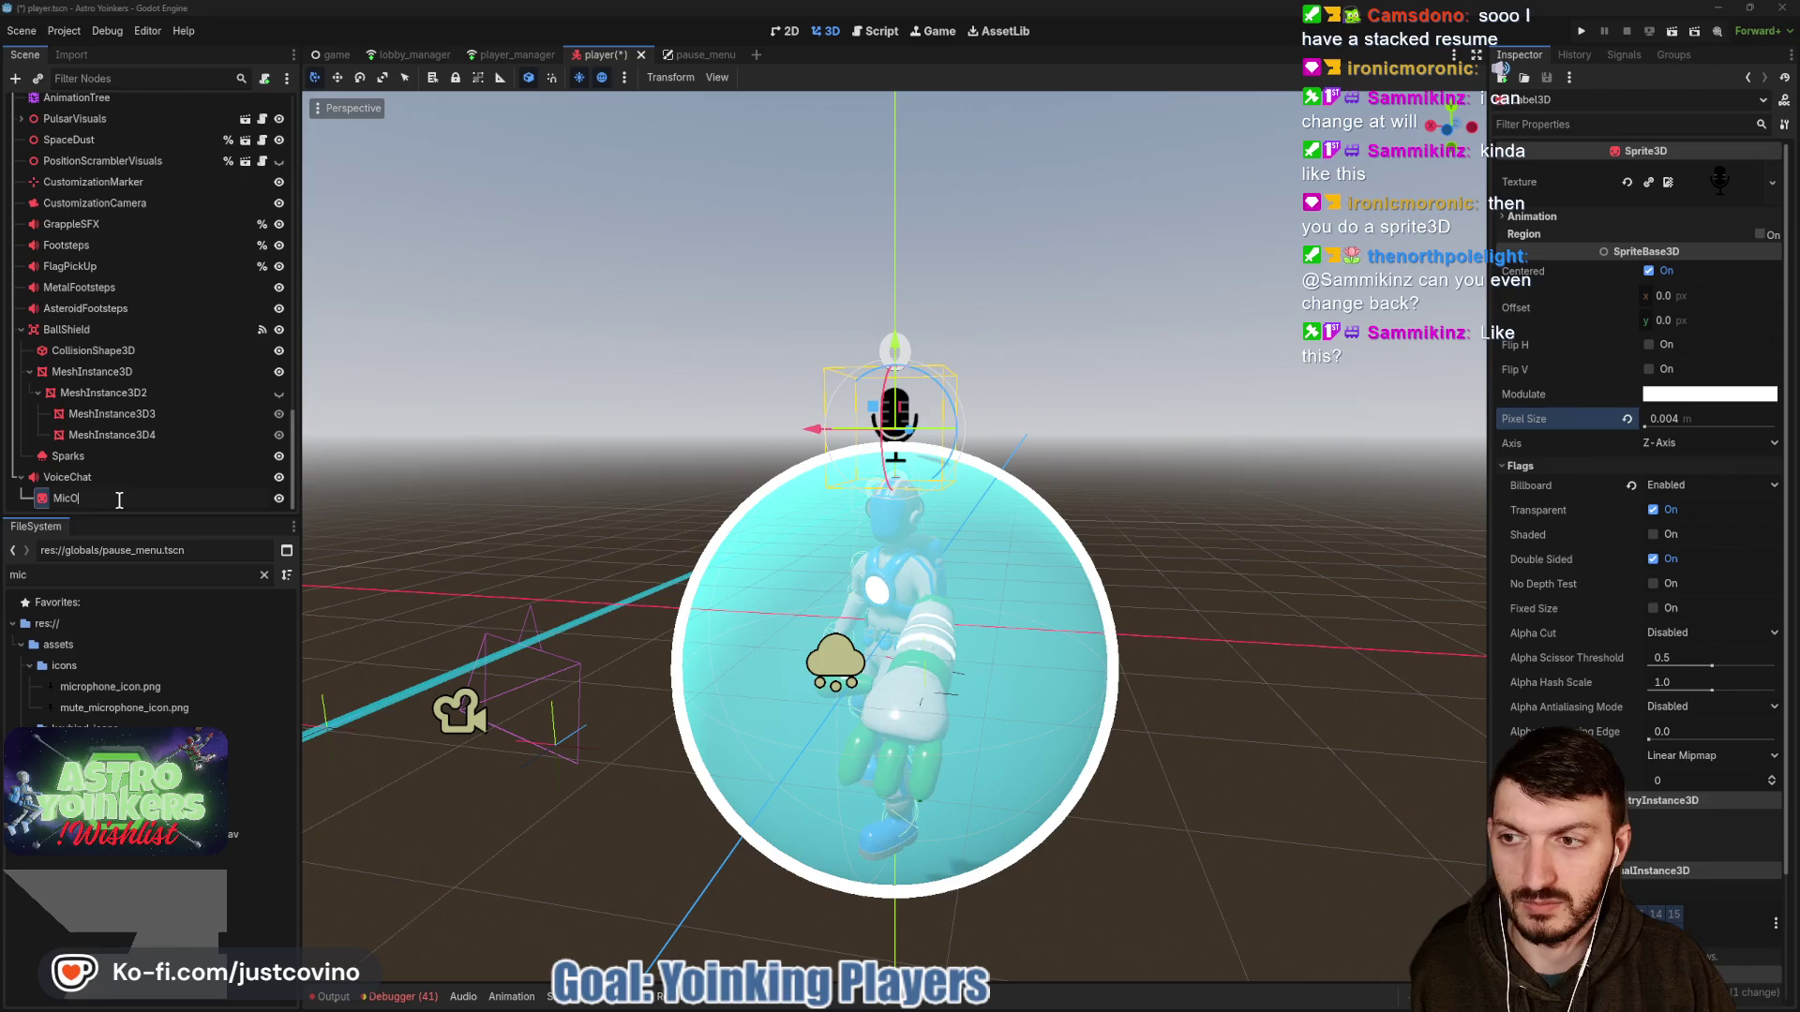
text(n)
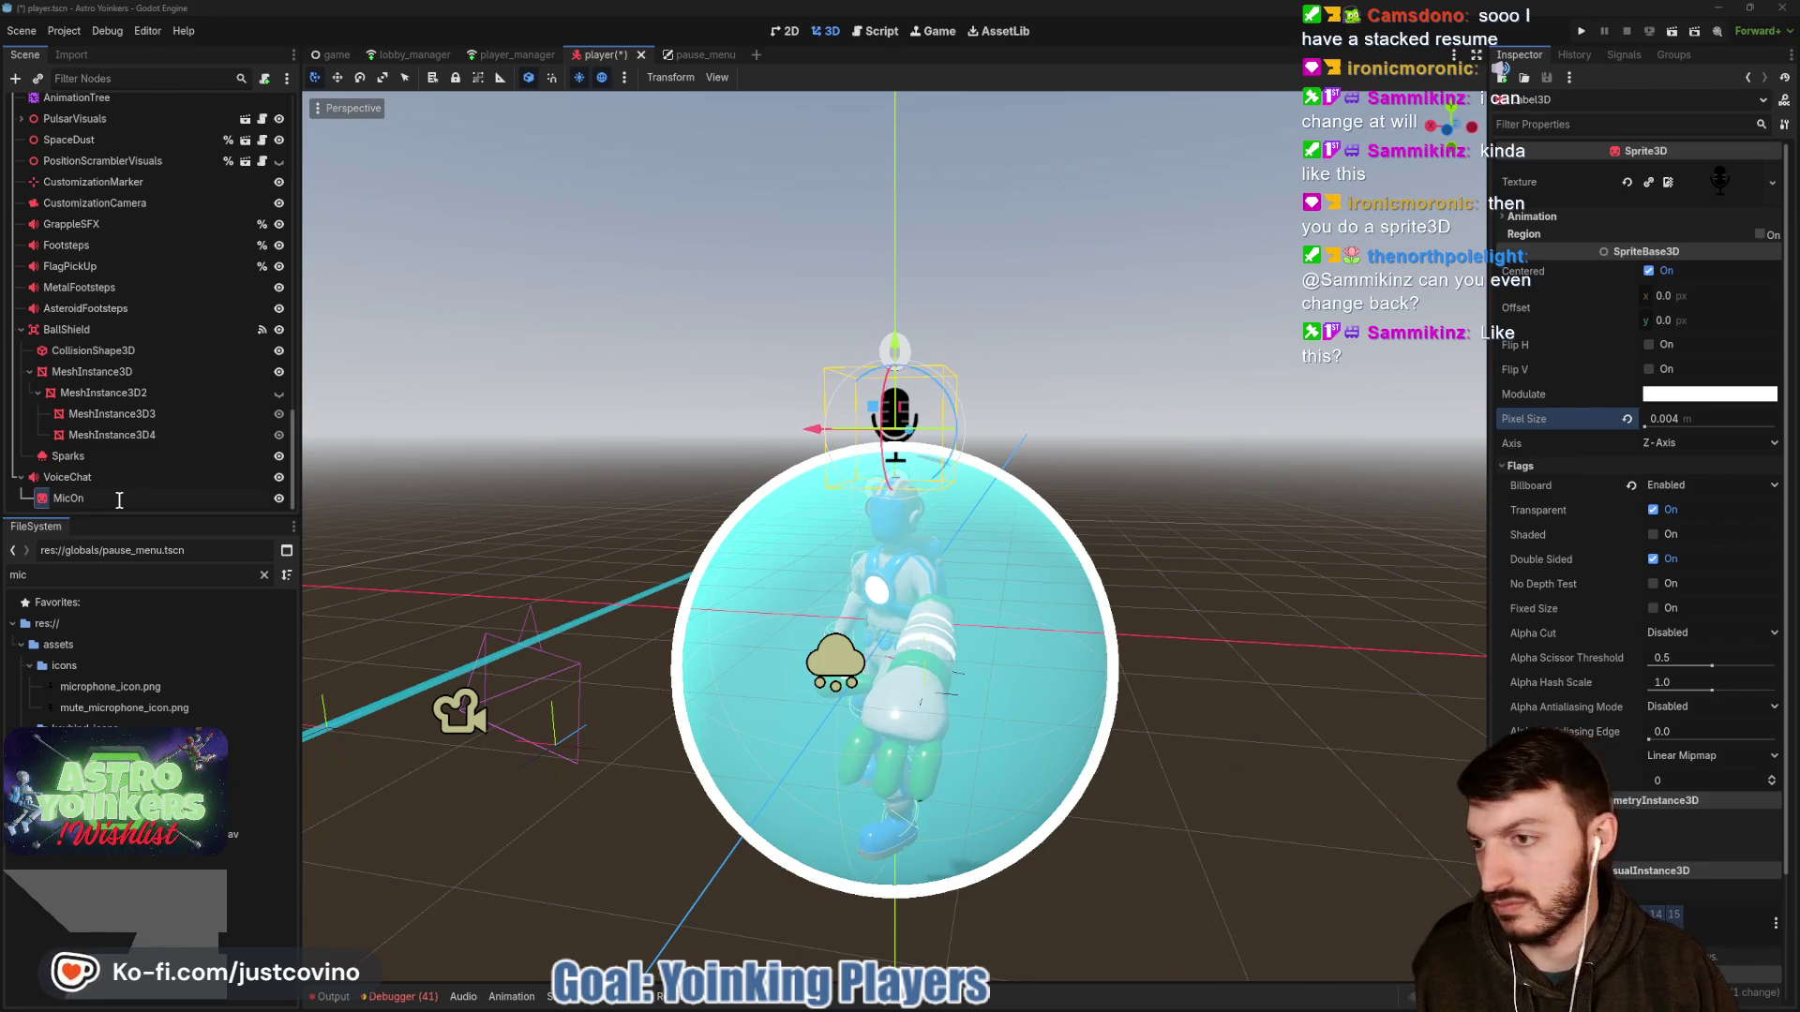
key(Return)
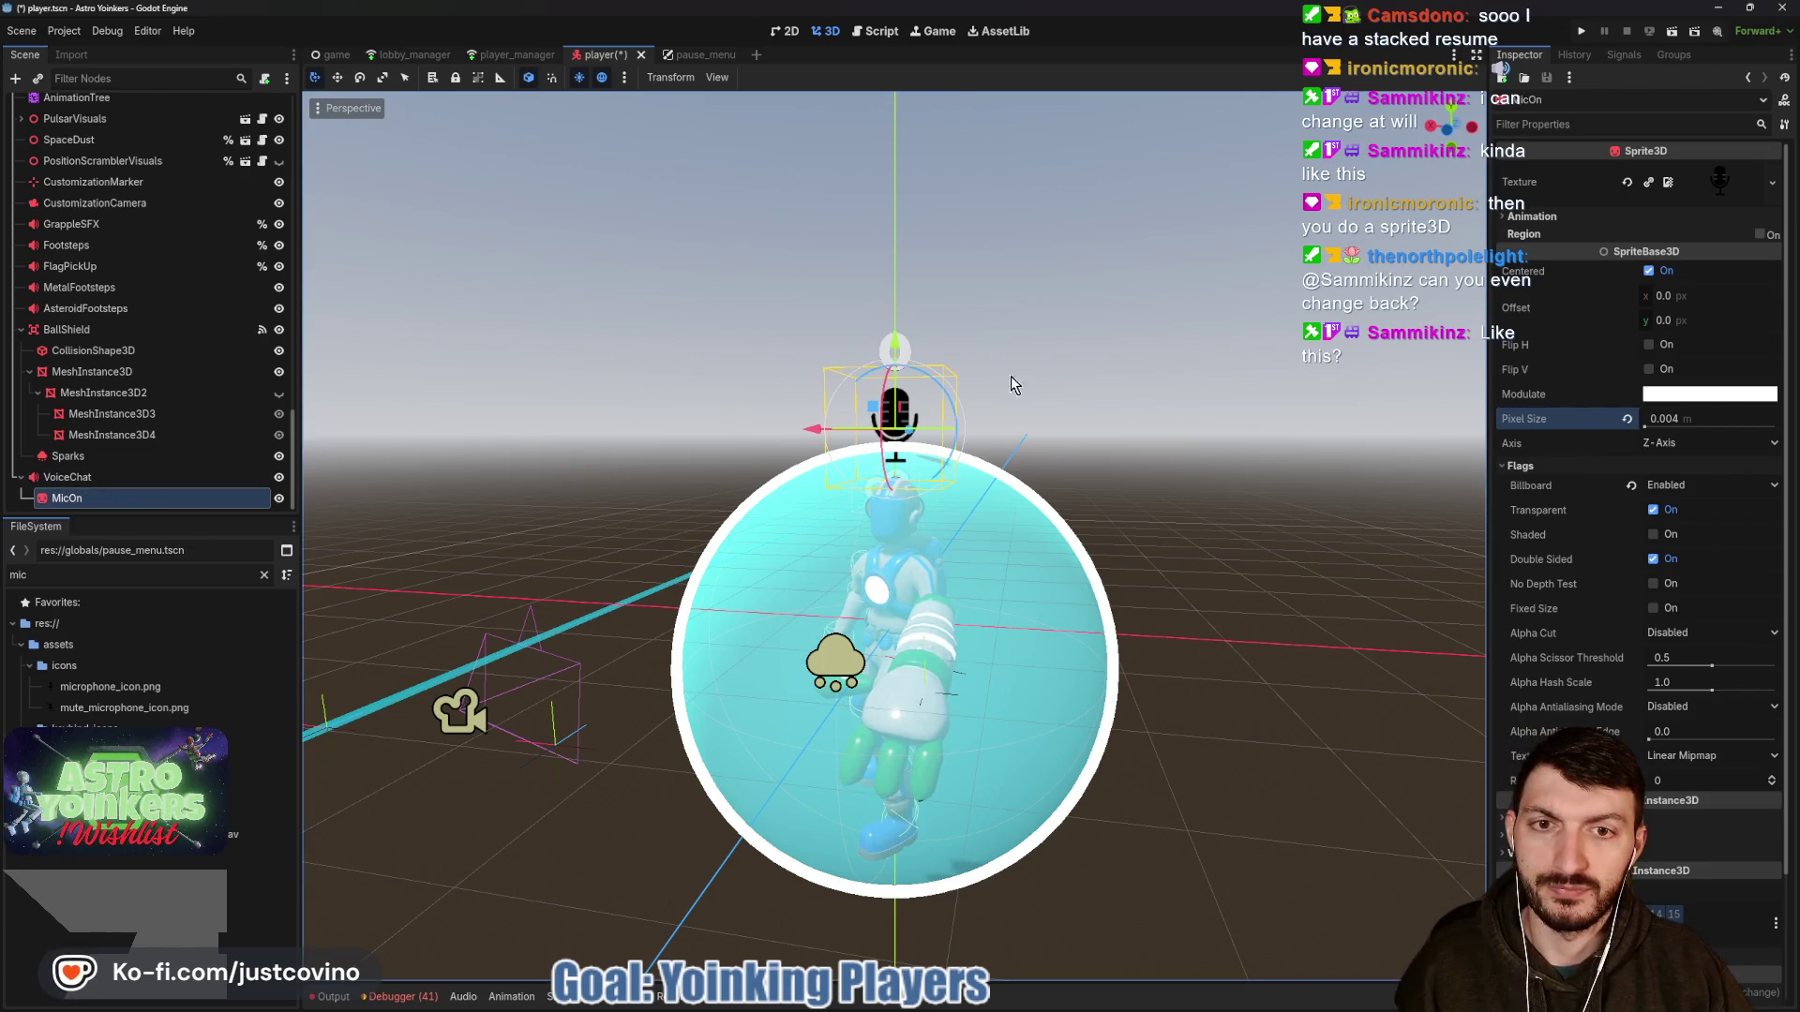
key(ctrl+s)
Add a new audio bus named VoiceChat to the bus layout.
click(104, 478)
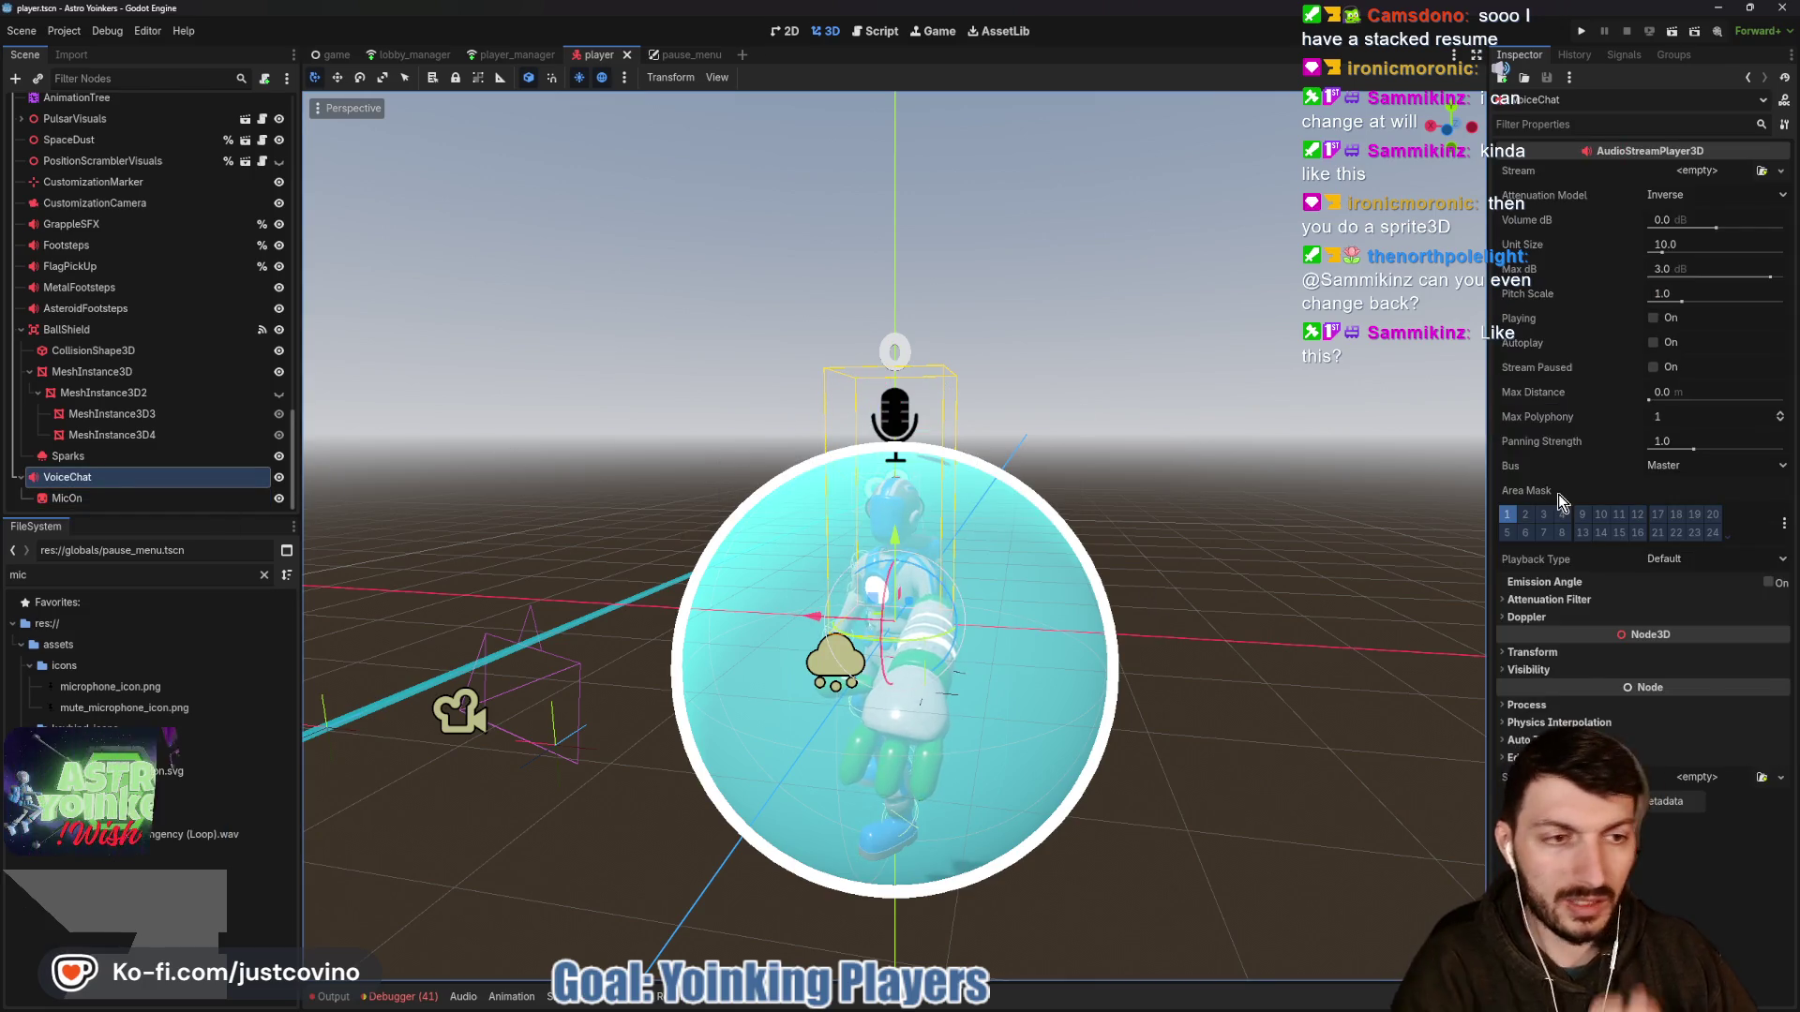
click(1669, 466)
click(1678, 483)
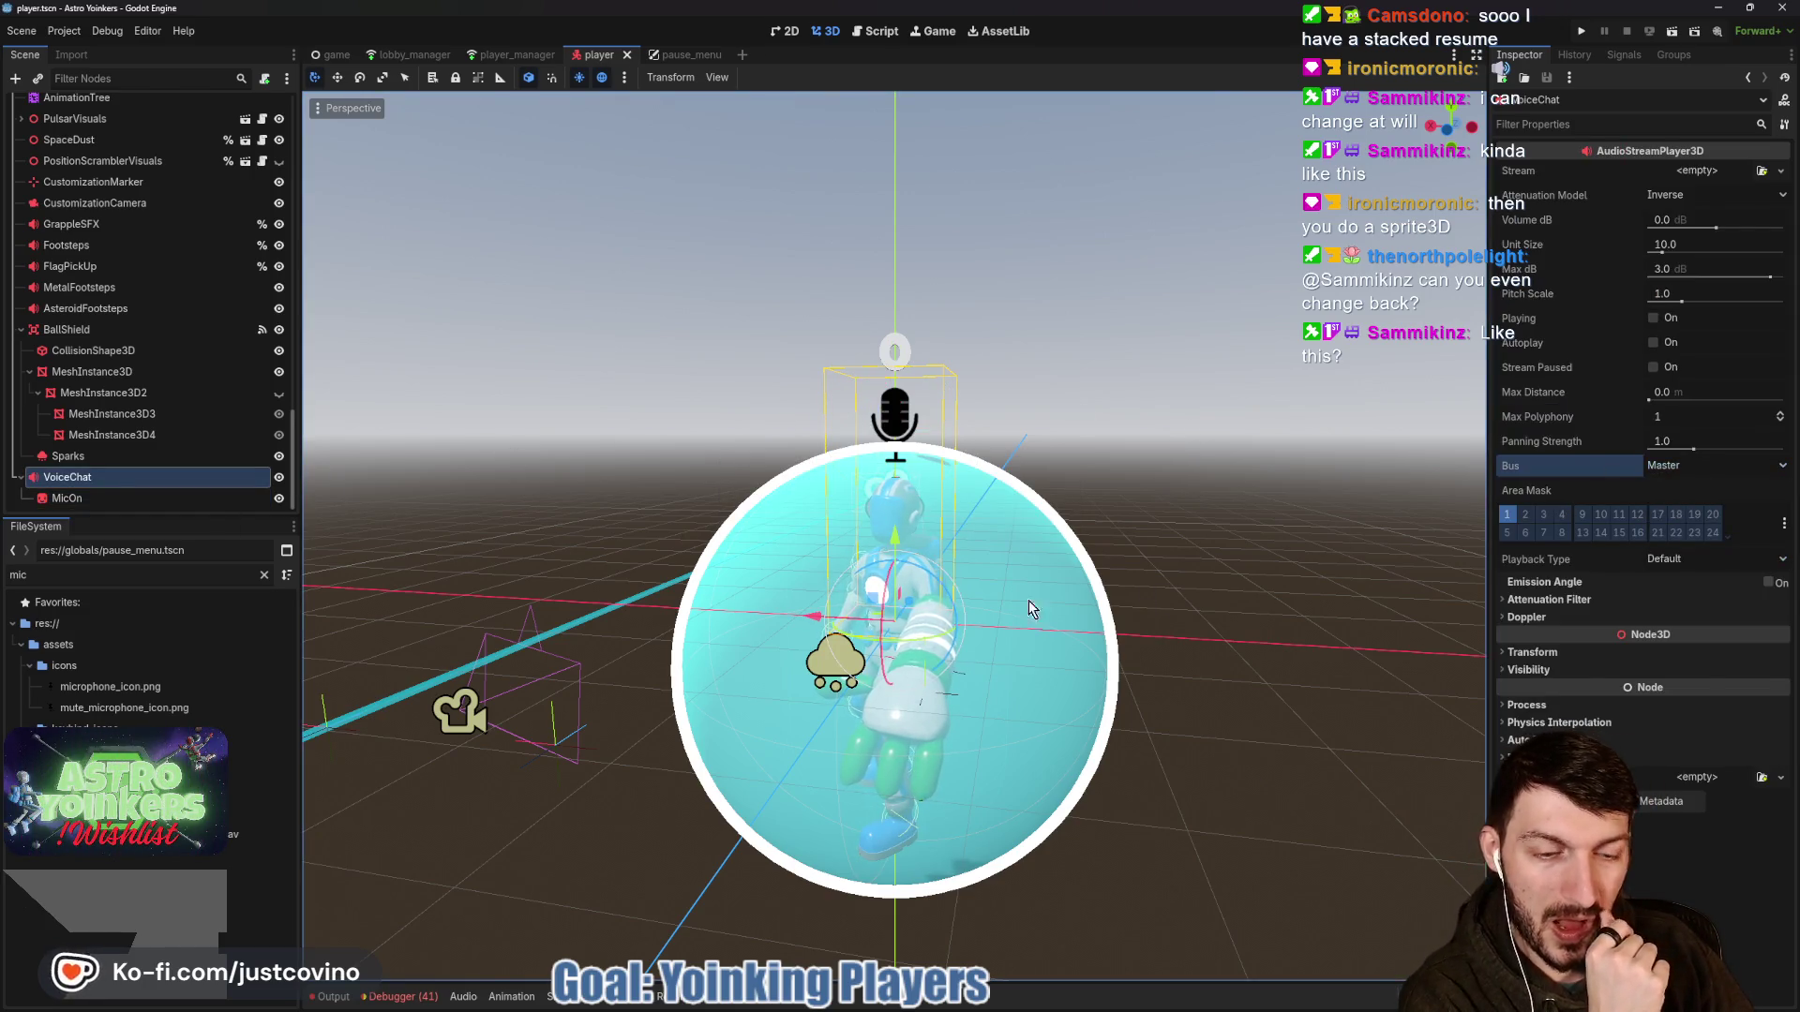
click(463, 997)
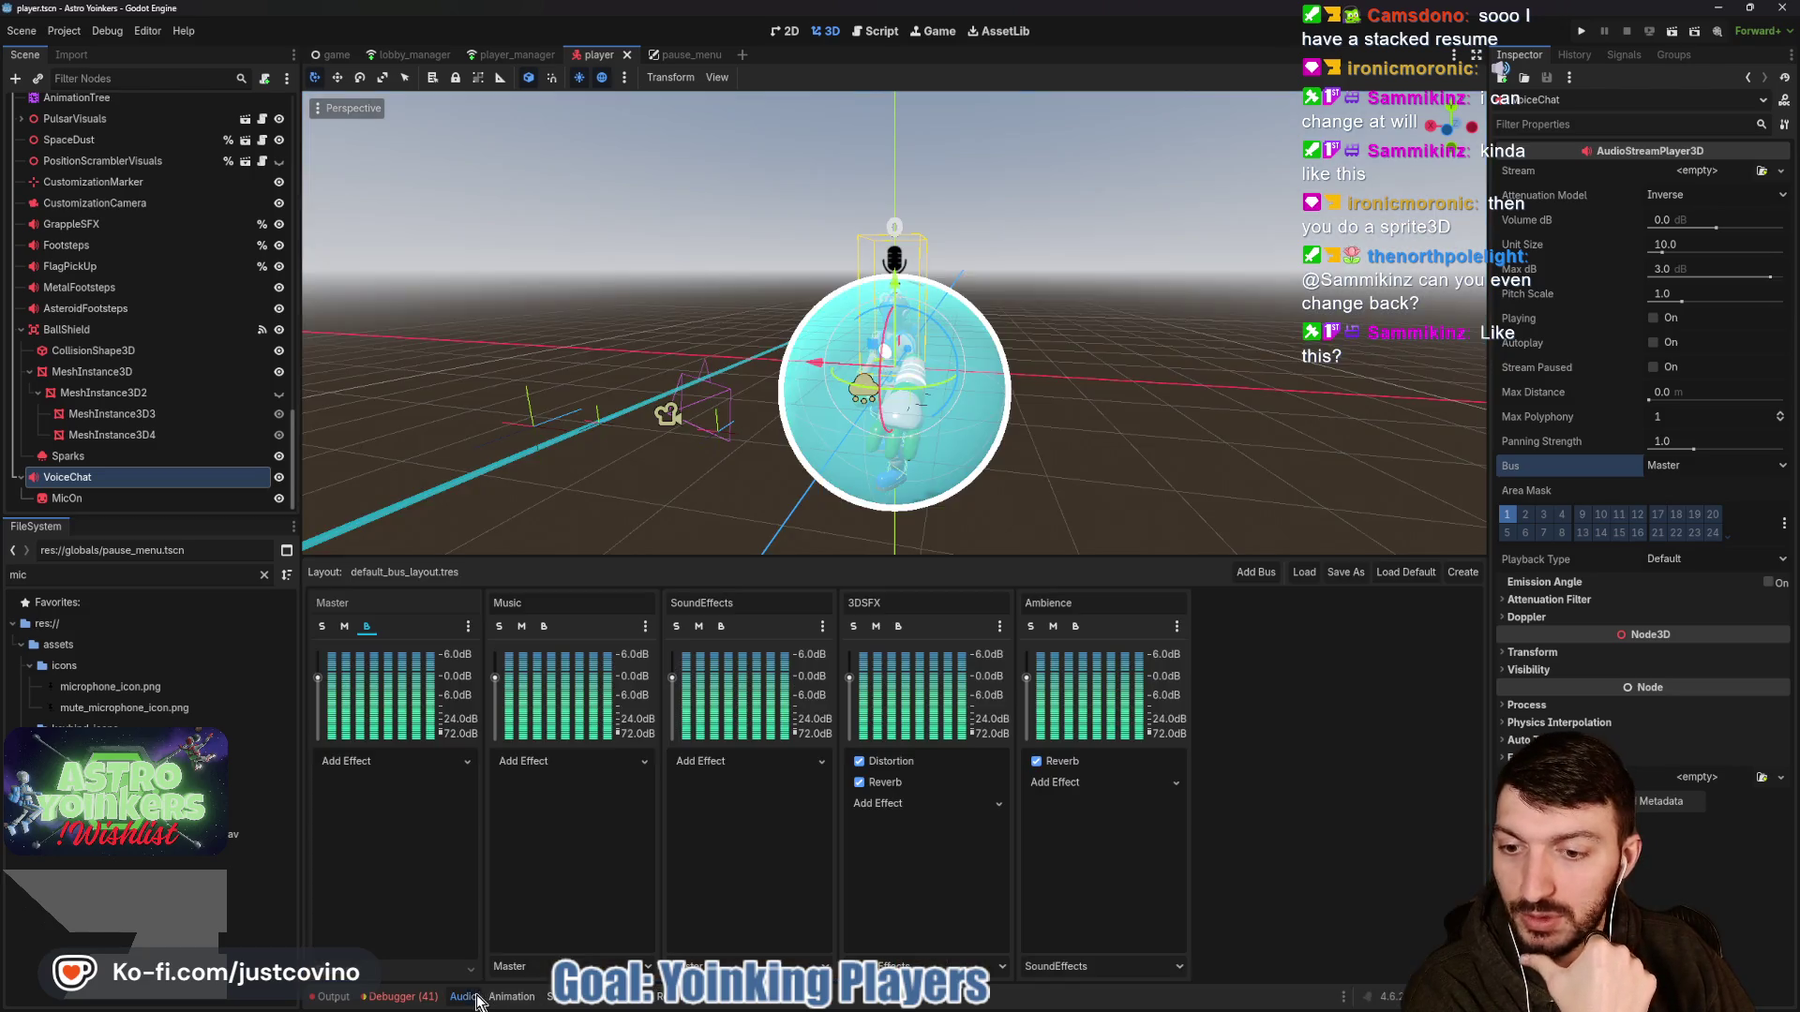
click(1256, 574)
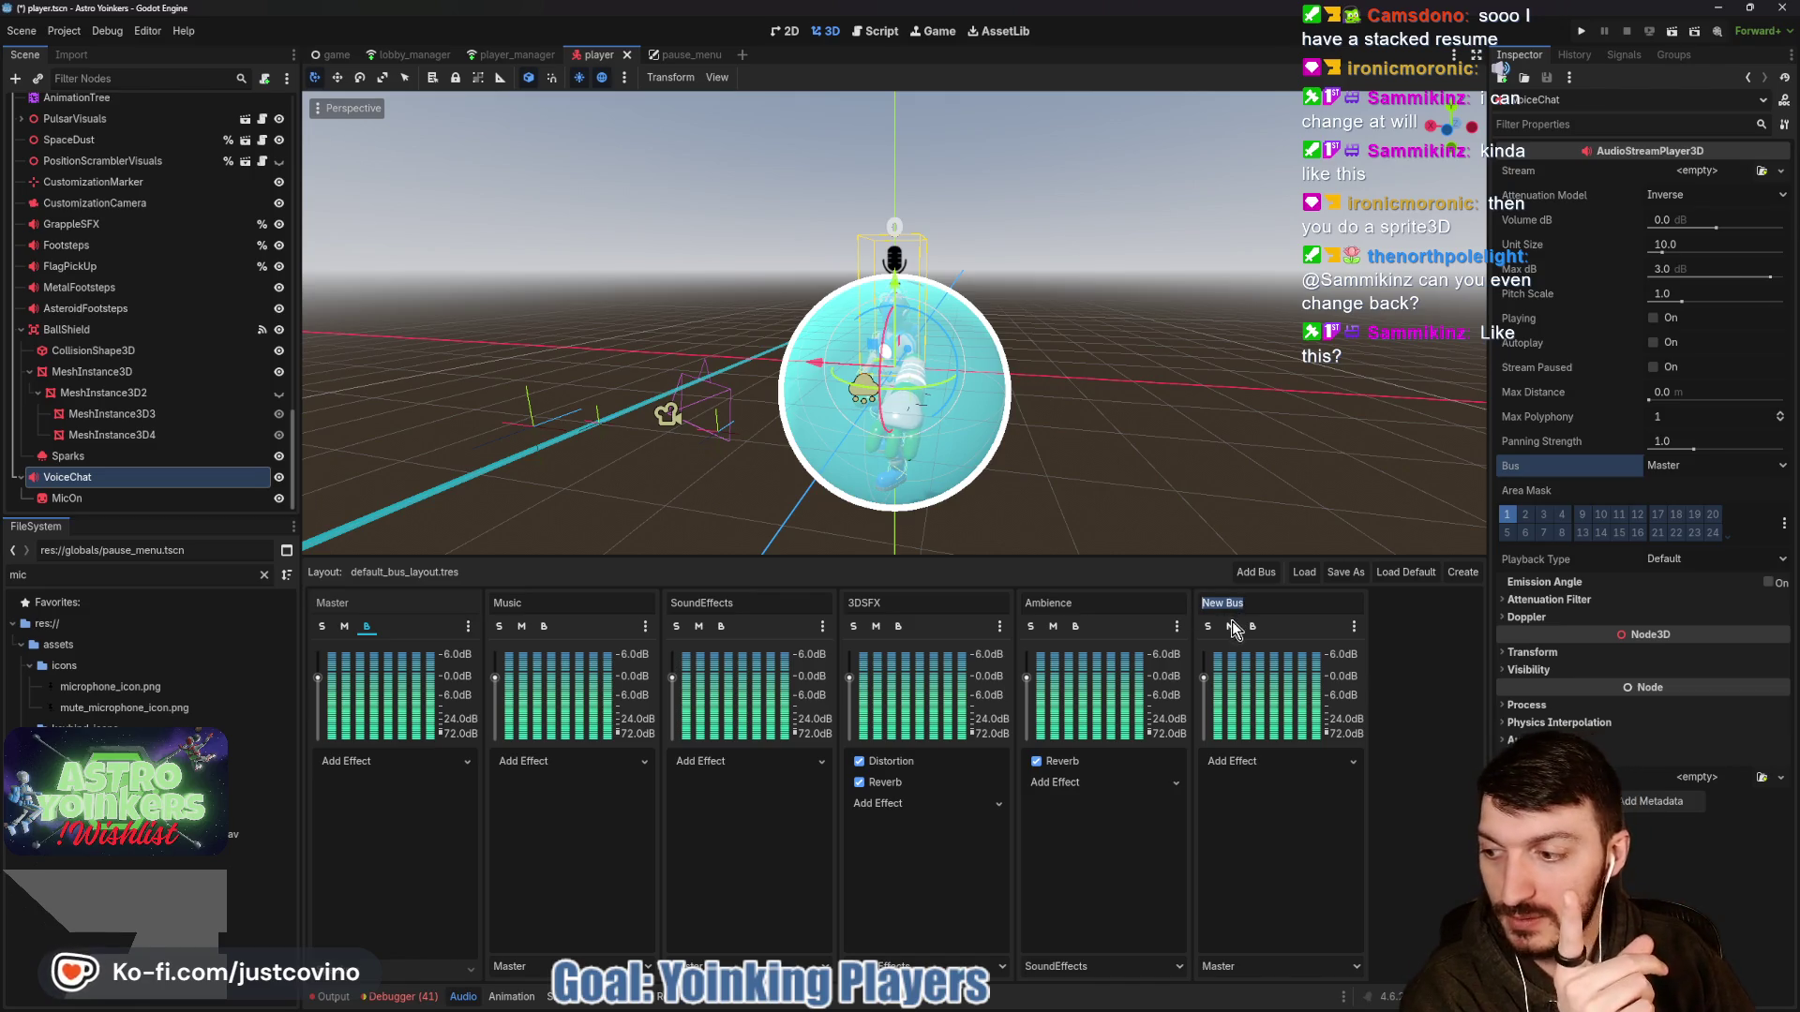
text(Voice)
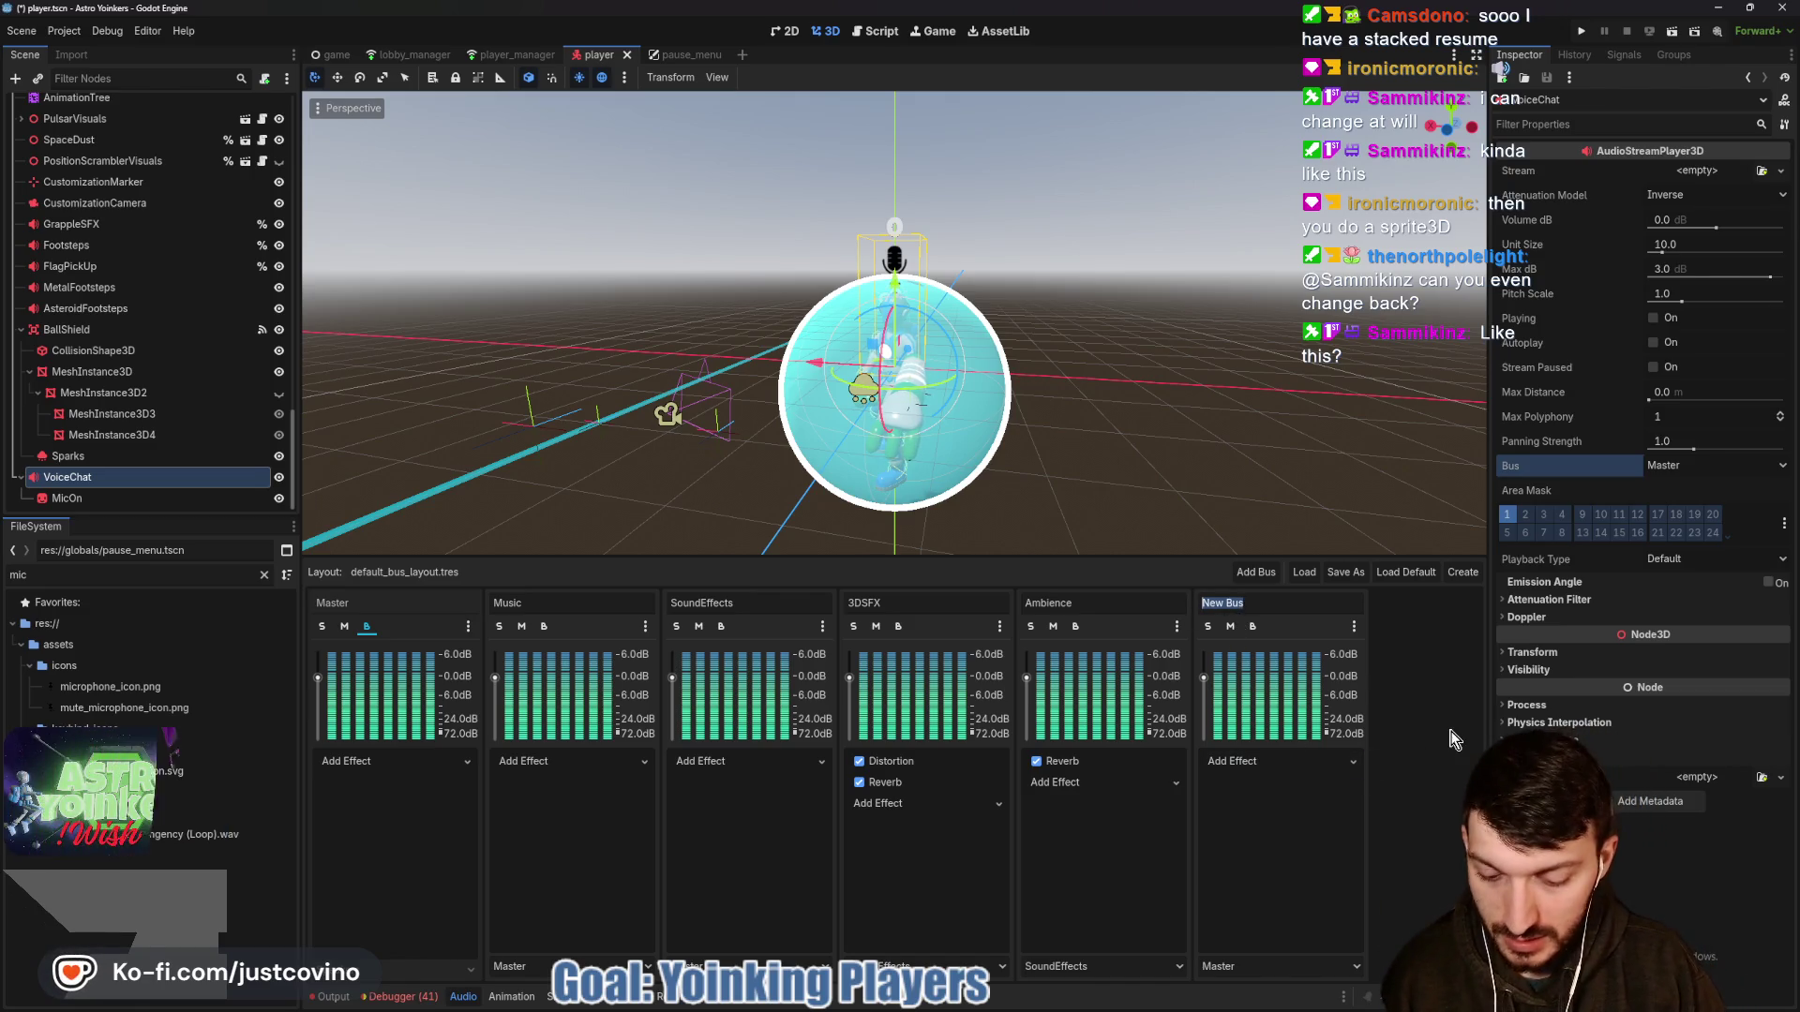
text(Chat)
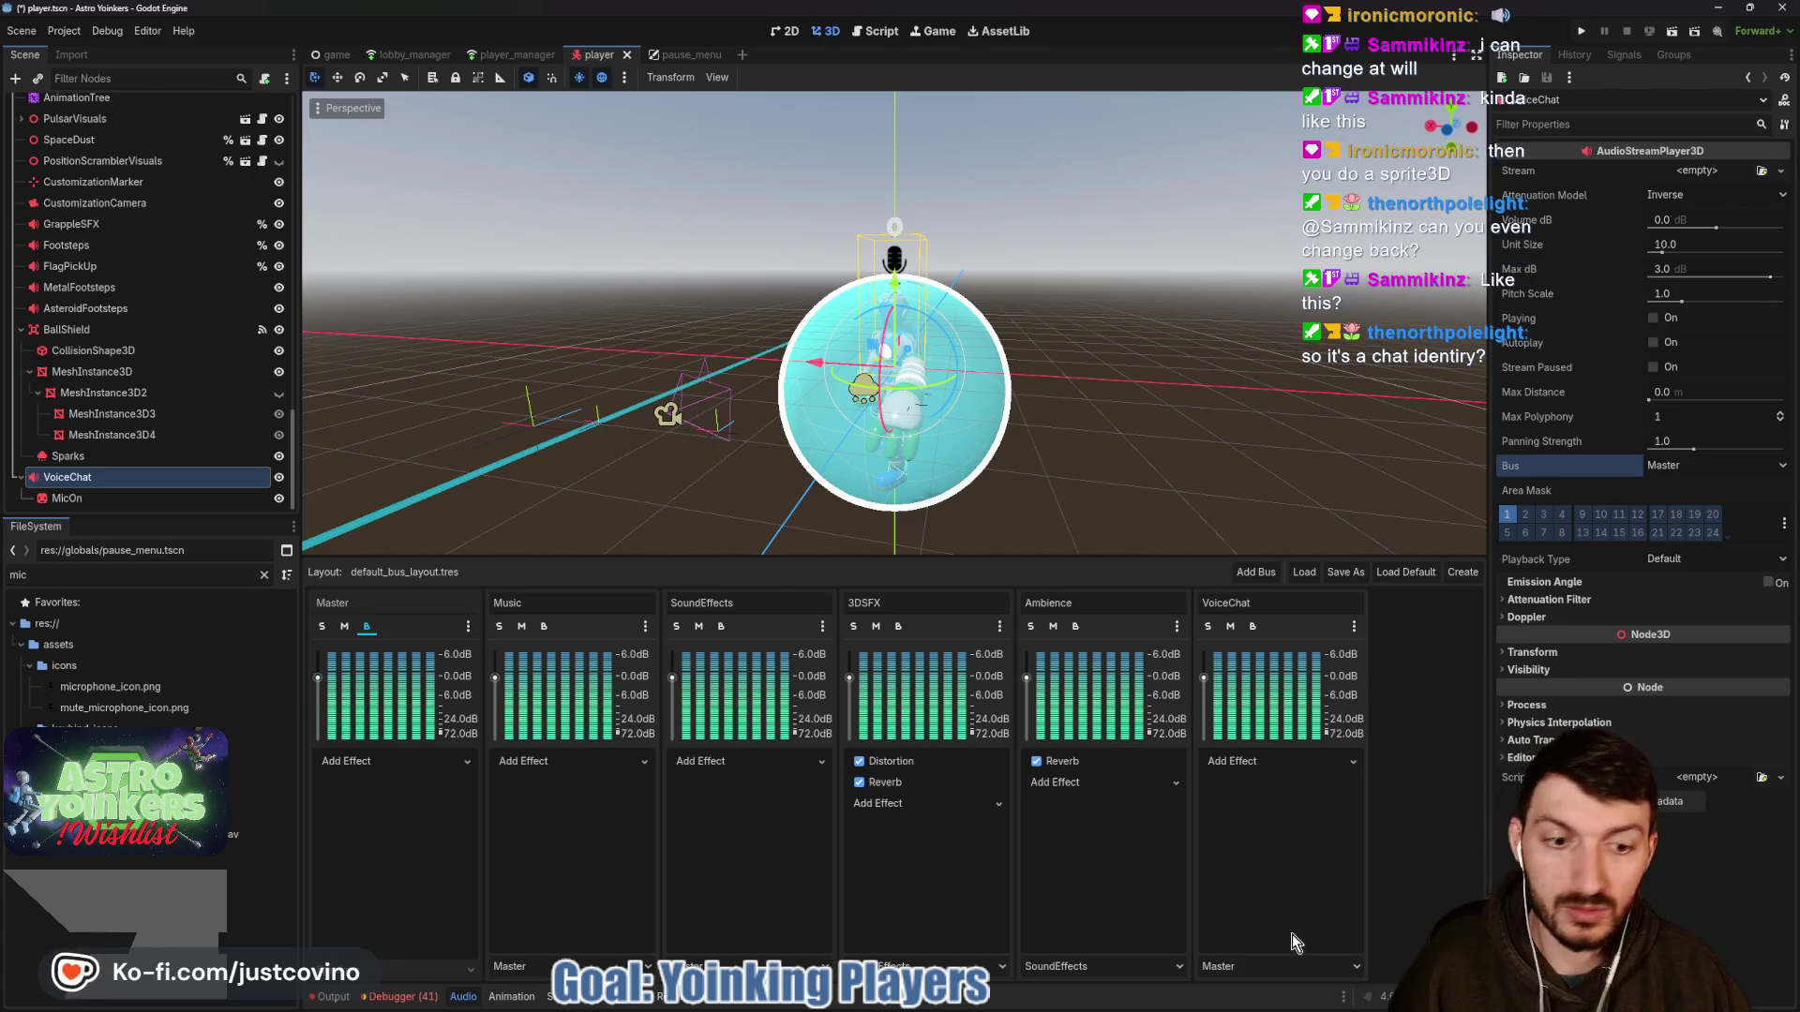
Route the VoiceChat node's Bus to VoiceChat and save the scene.
click(1692, 466)
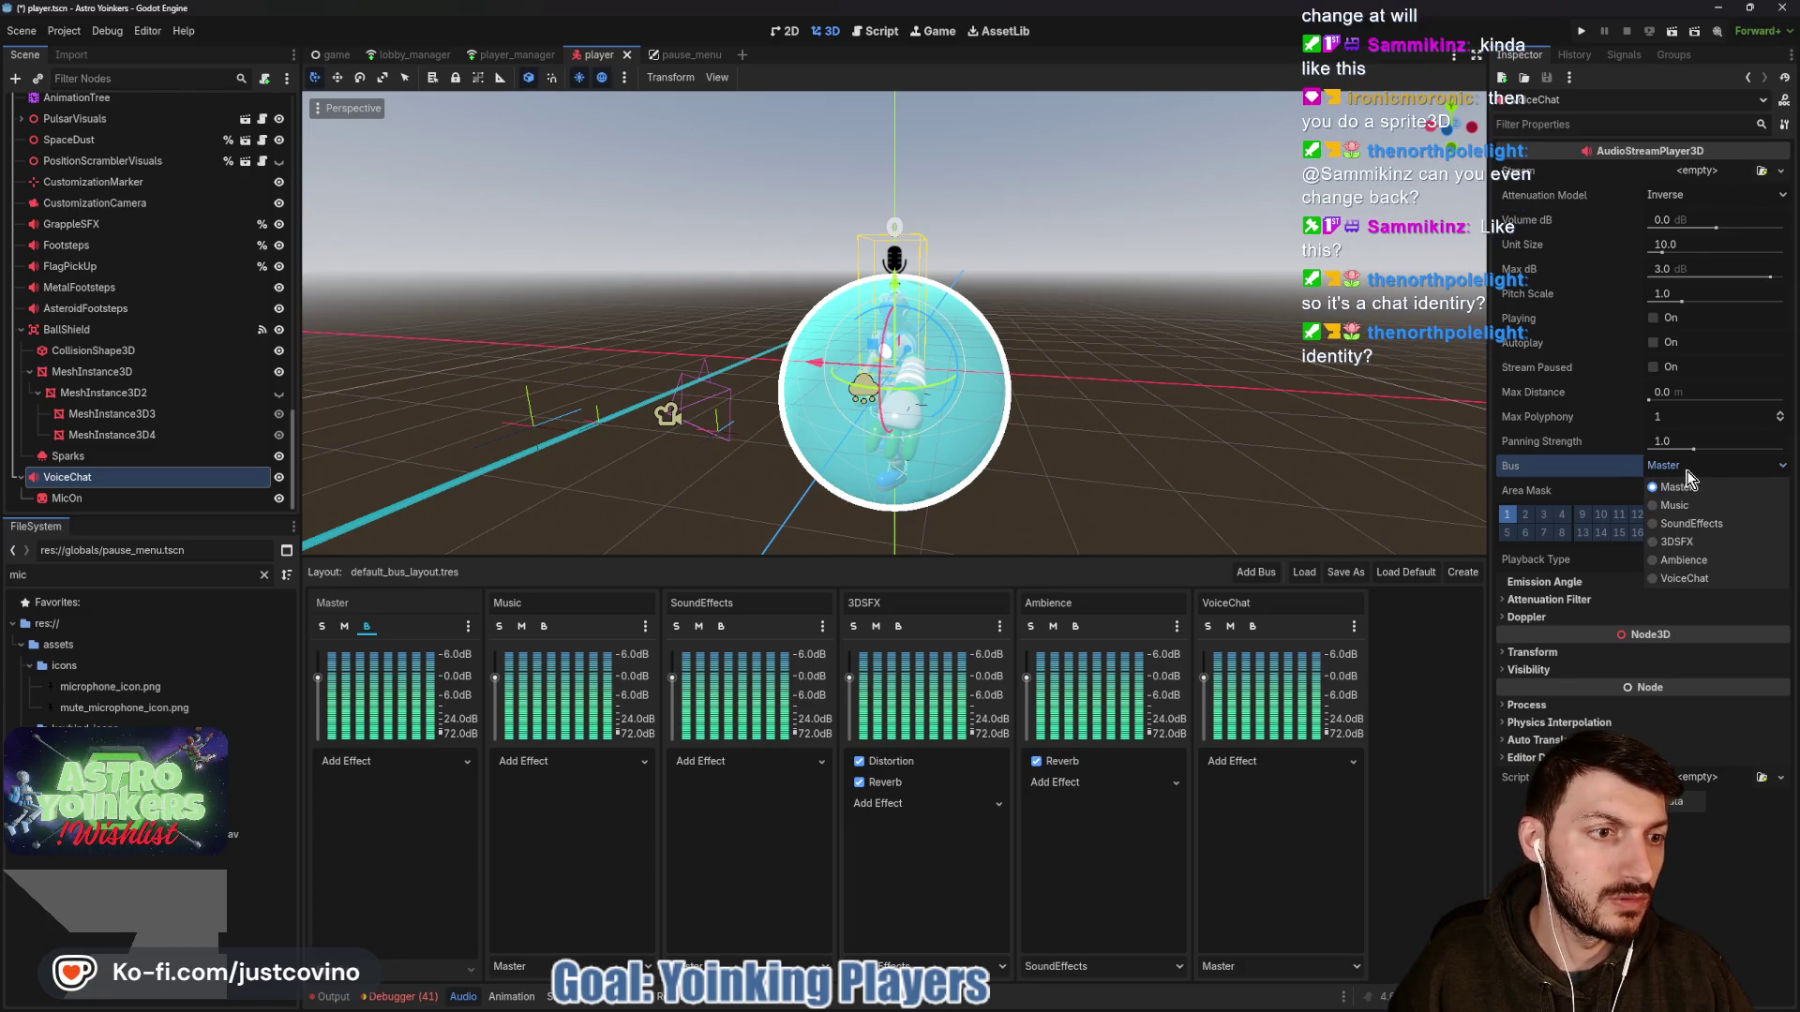
click(1702, 576)
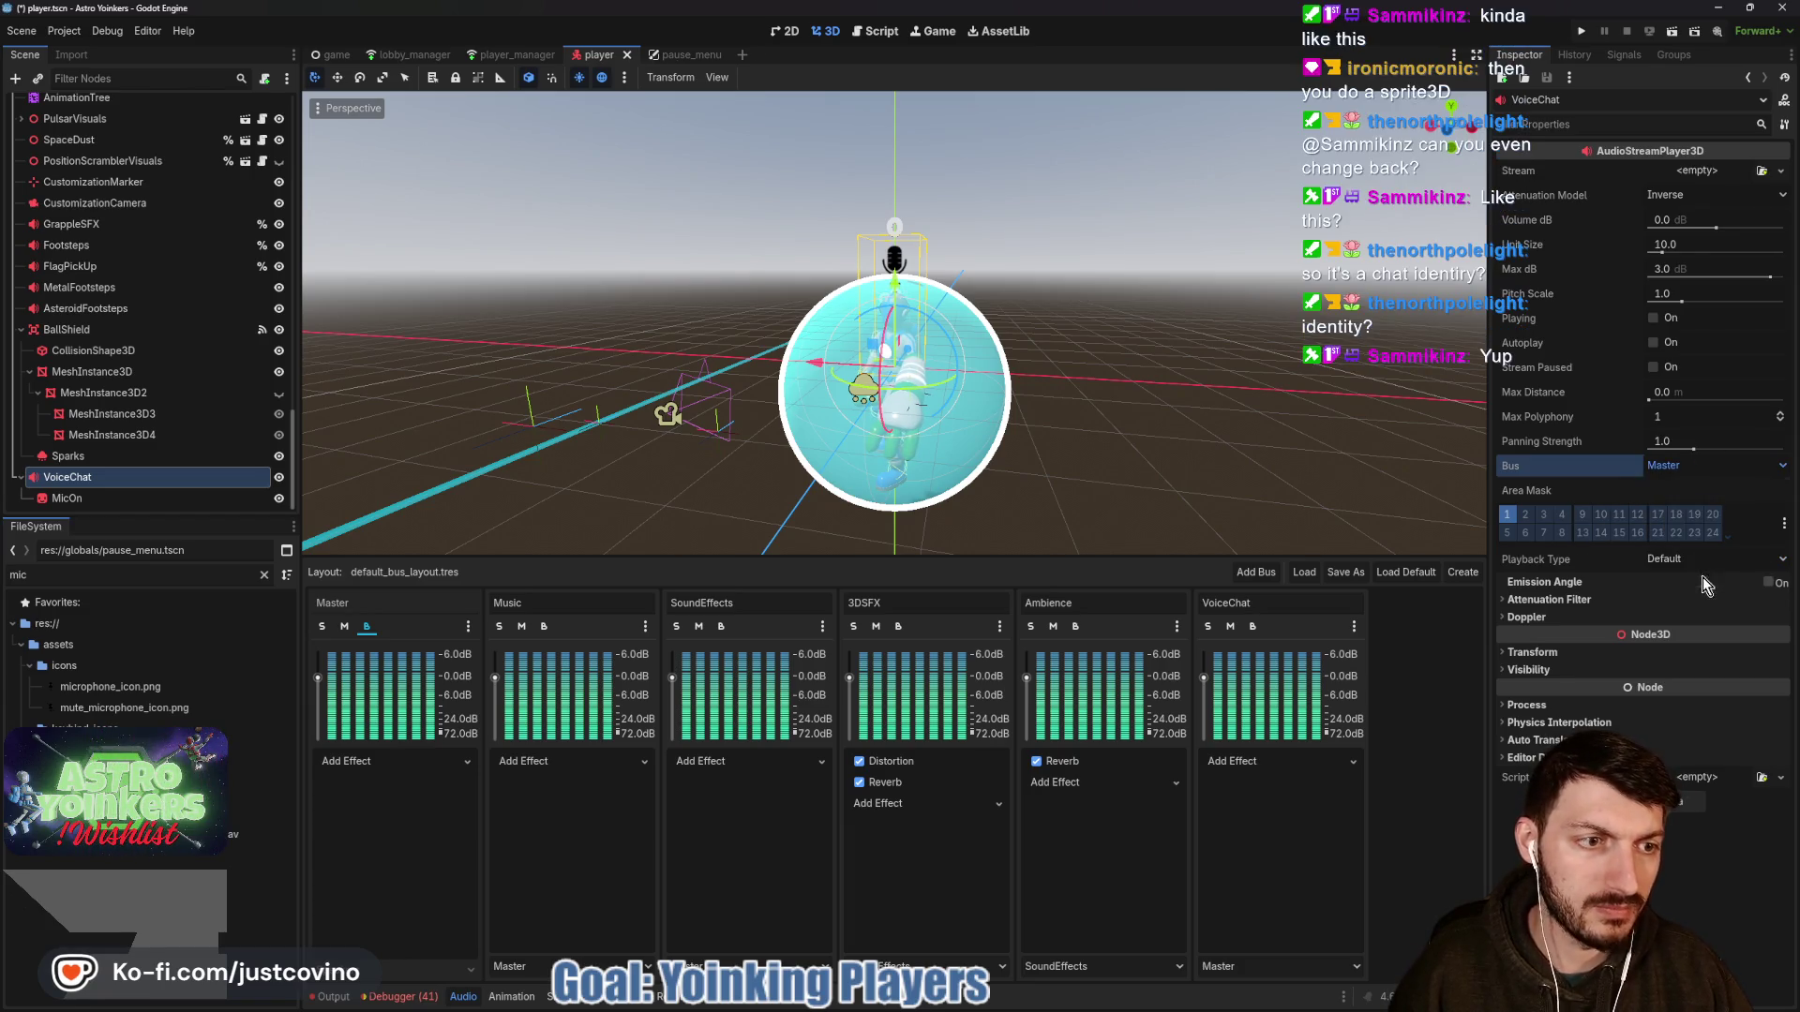
key(ctrl+s)
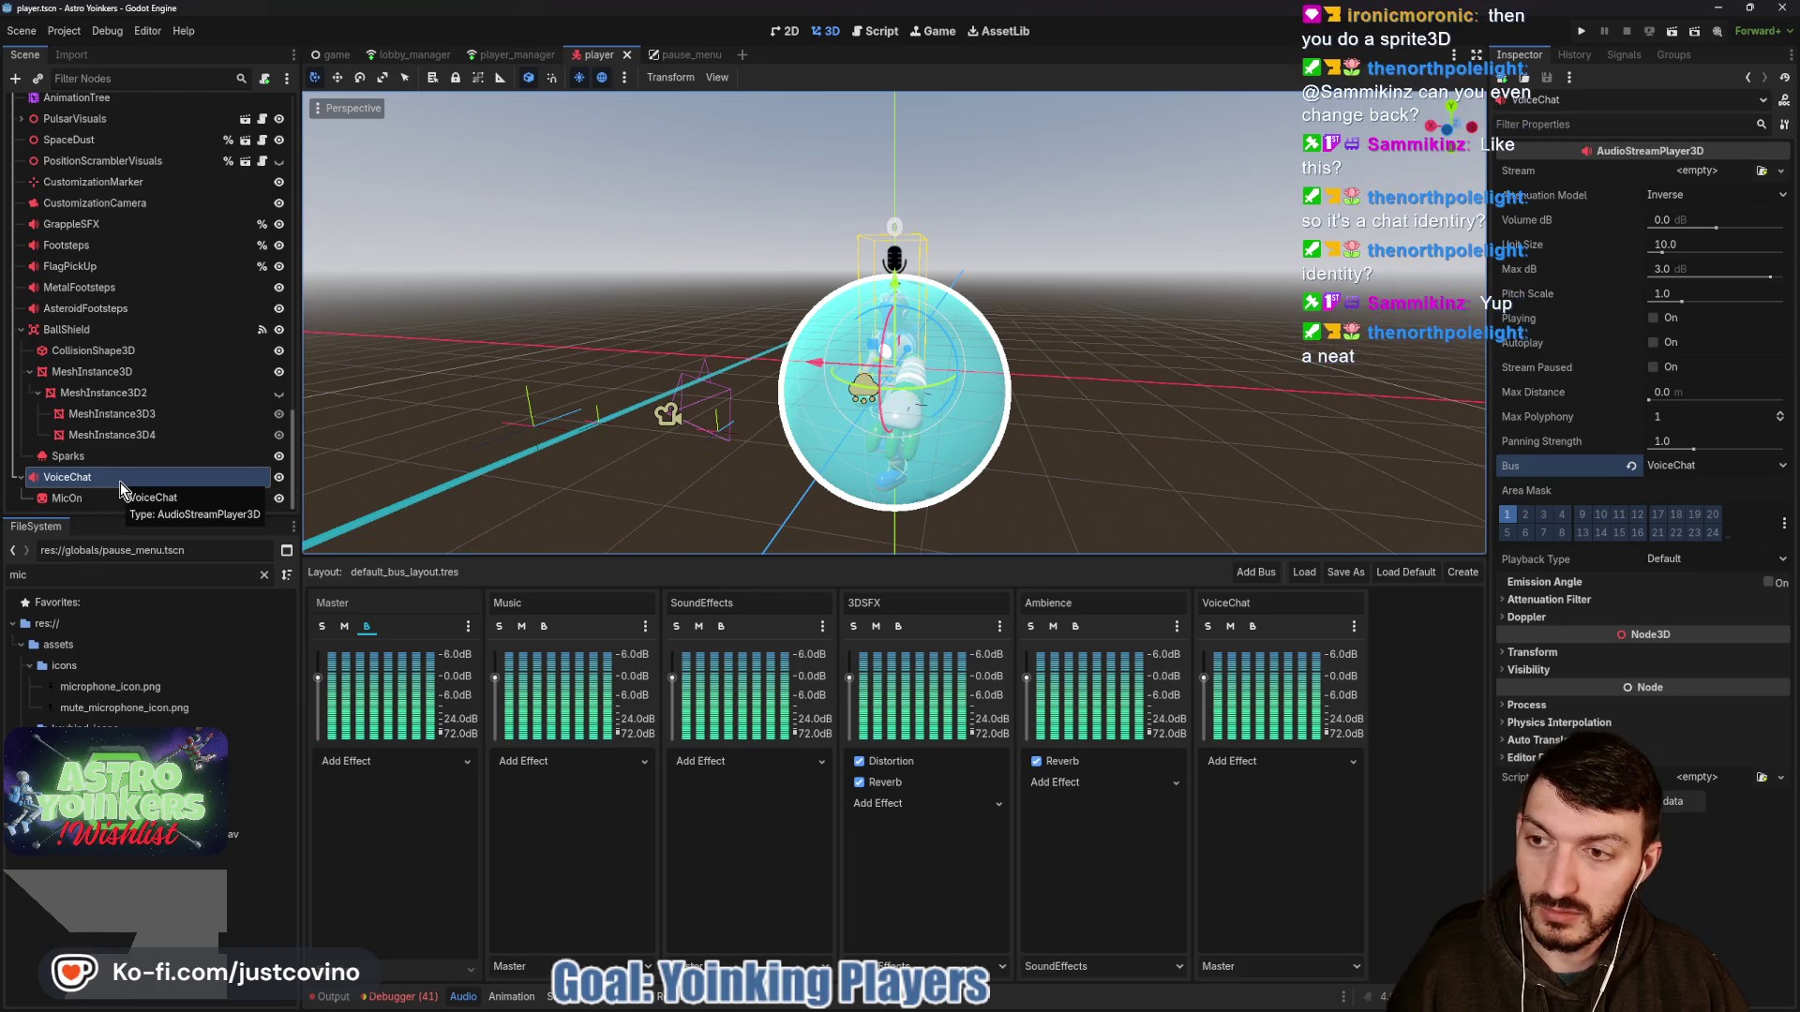
Hide the MicOn sprite in the viewport and reselect the VoiceChat node.
click(138, 501)
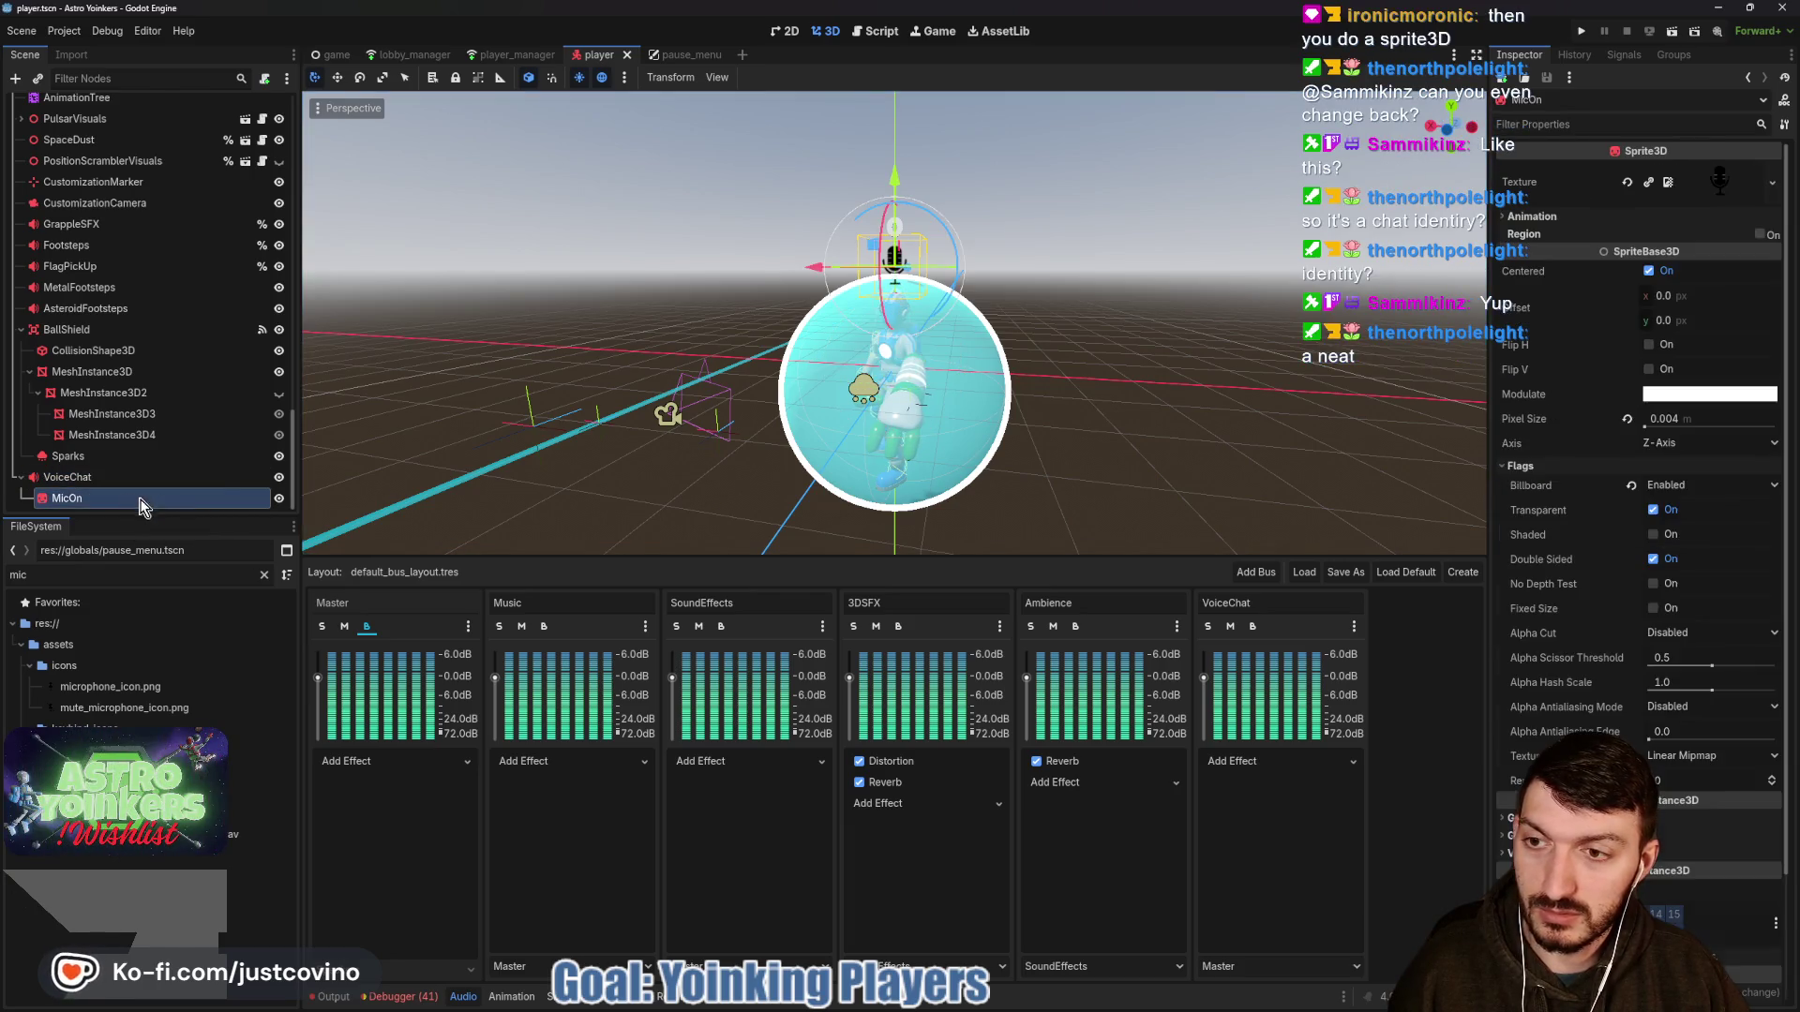
click(279, 499)
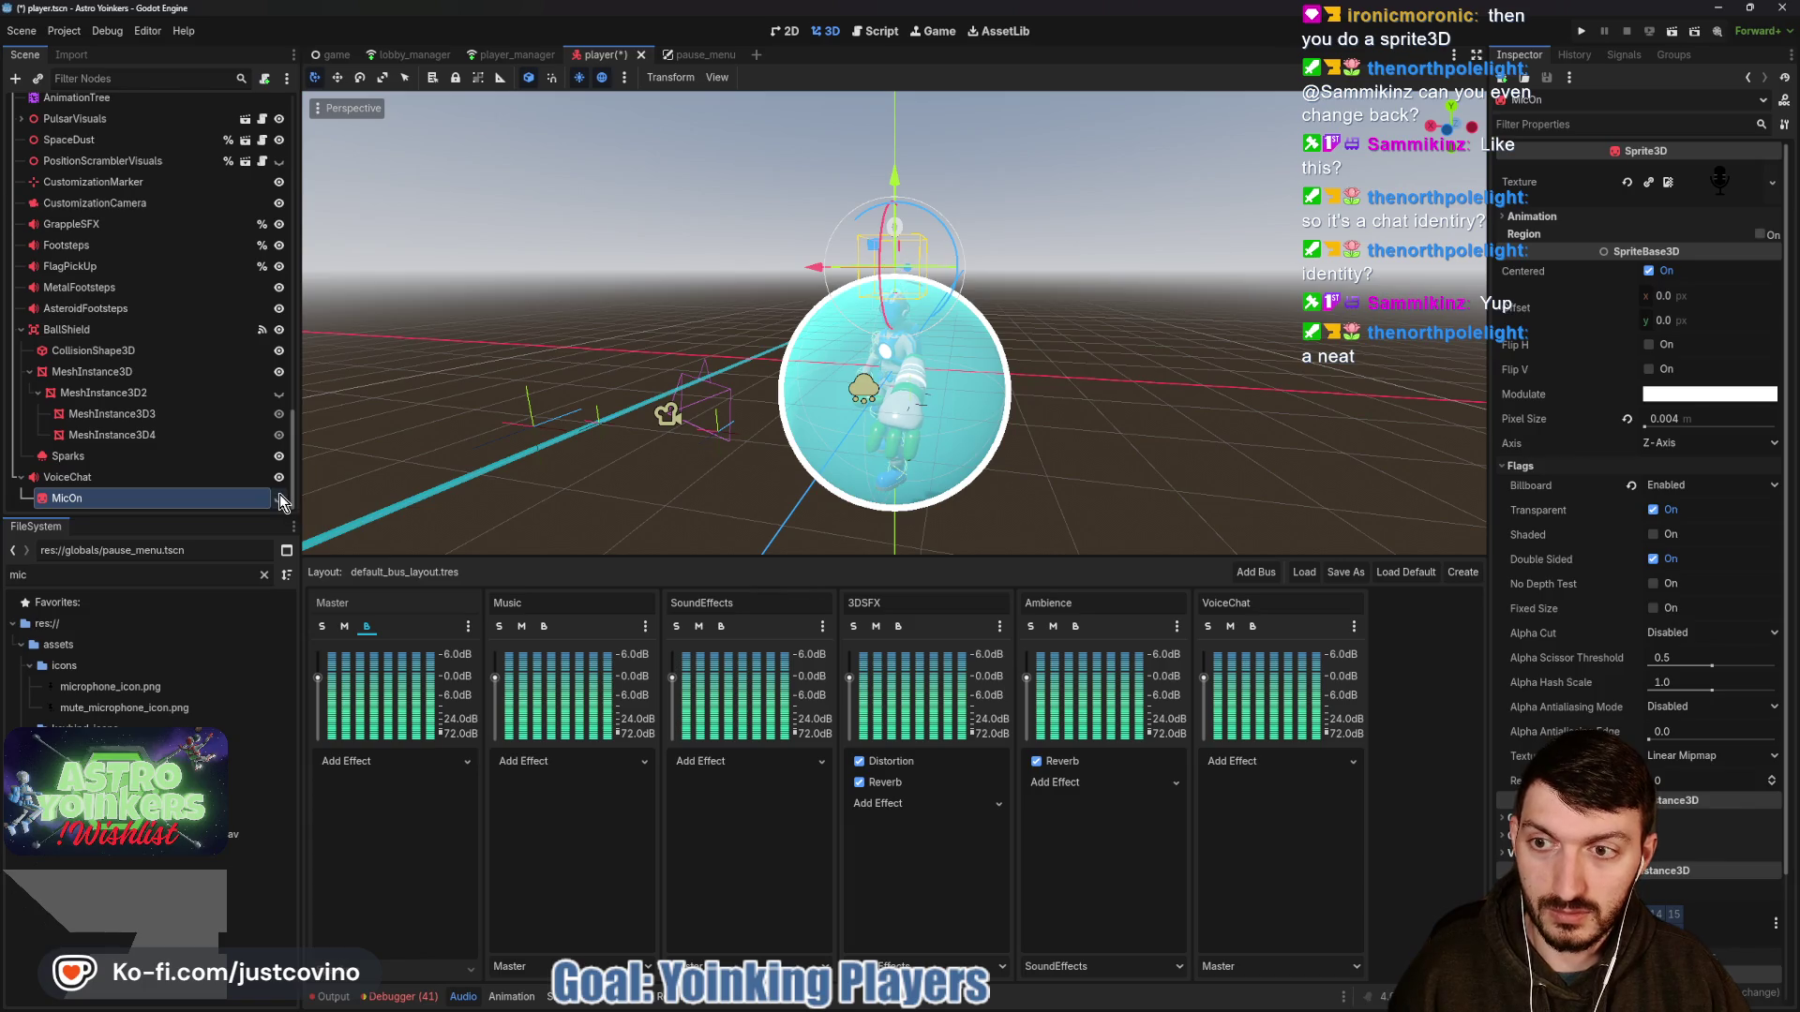
click(145, 479)
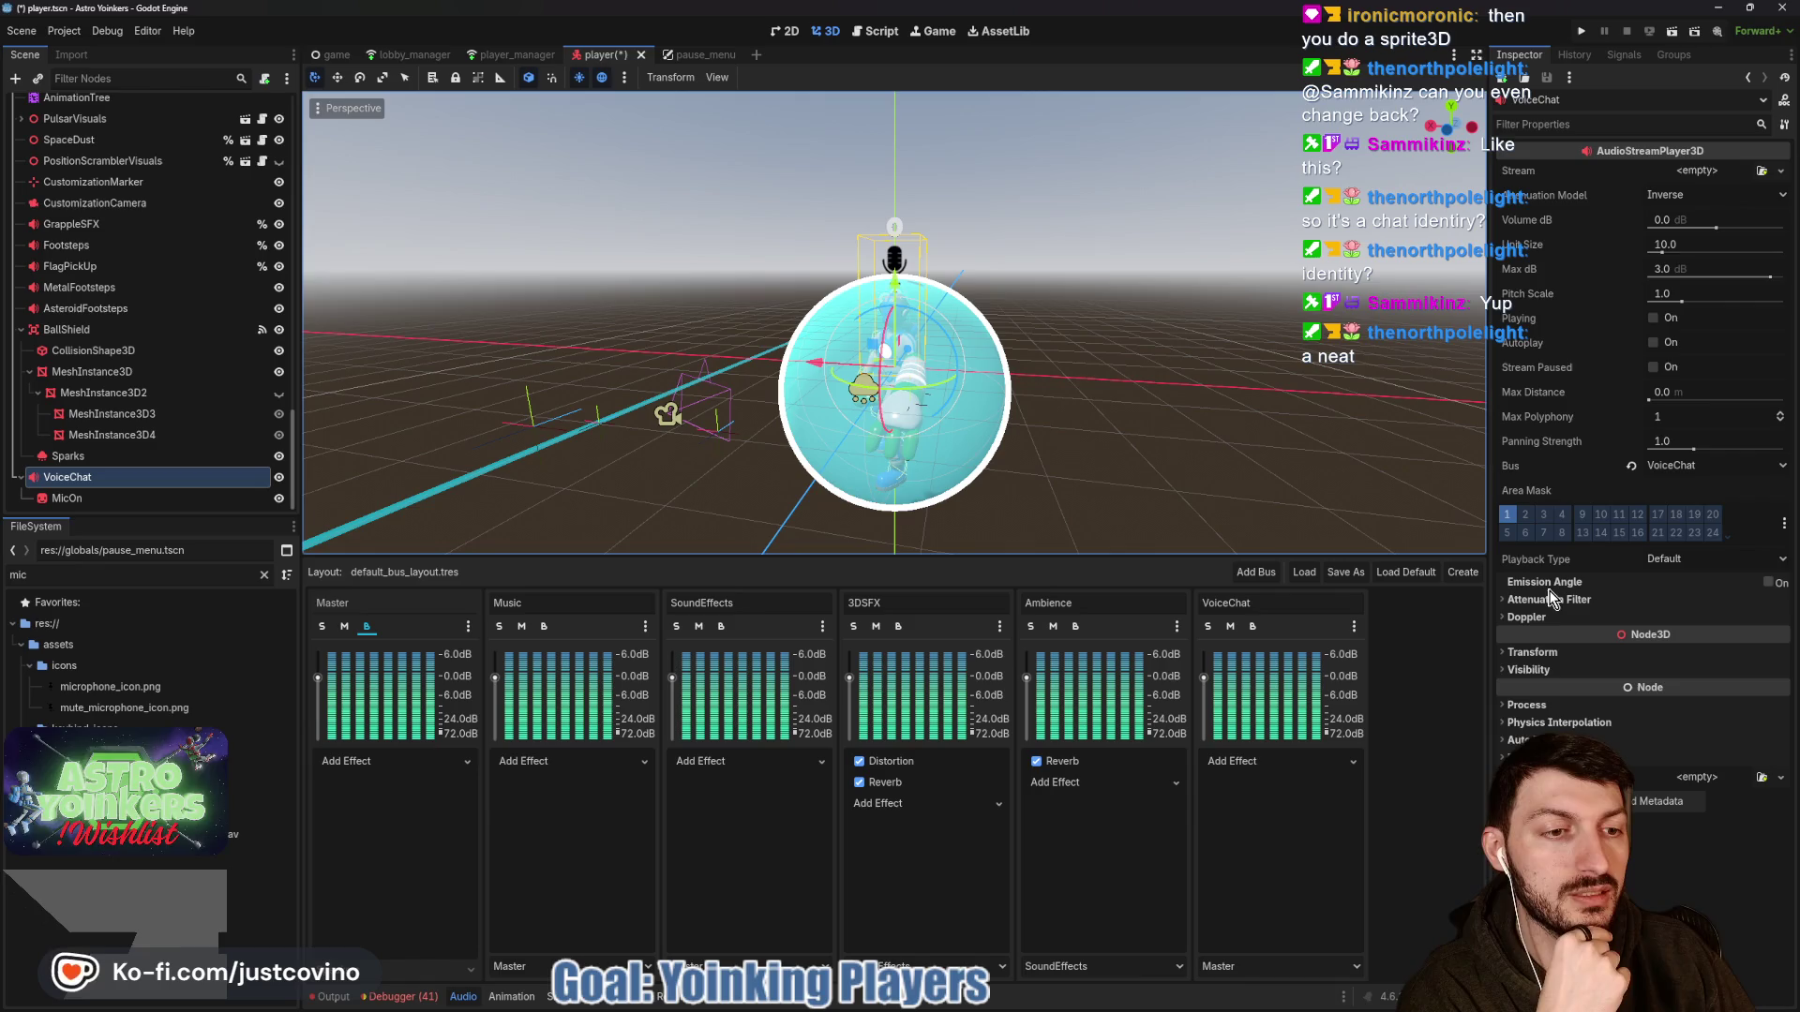
Check the Doppler tracking options without changing them, then select the MicOn sprite.
click(1533, 617)
click(1681, 637)
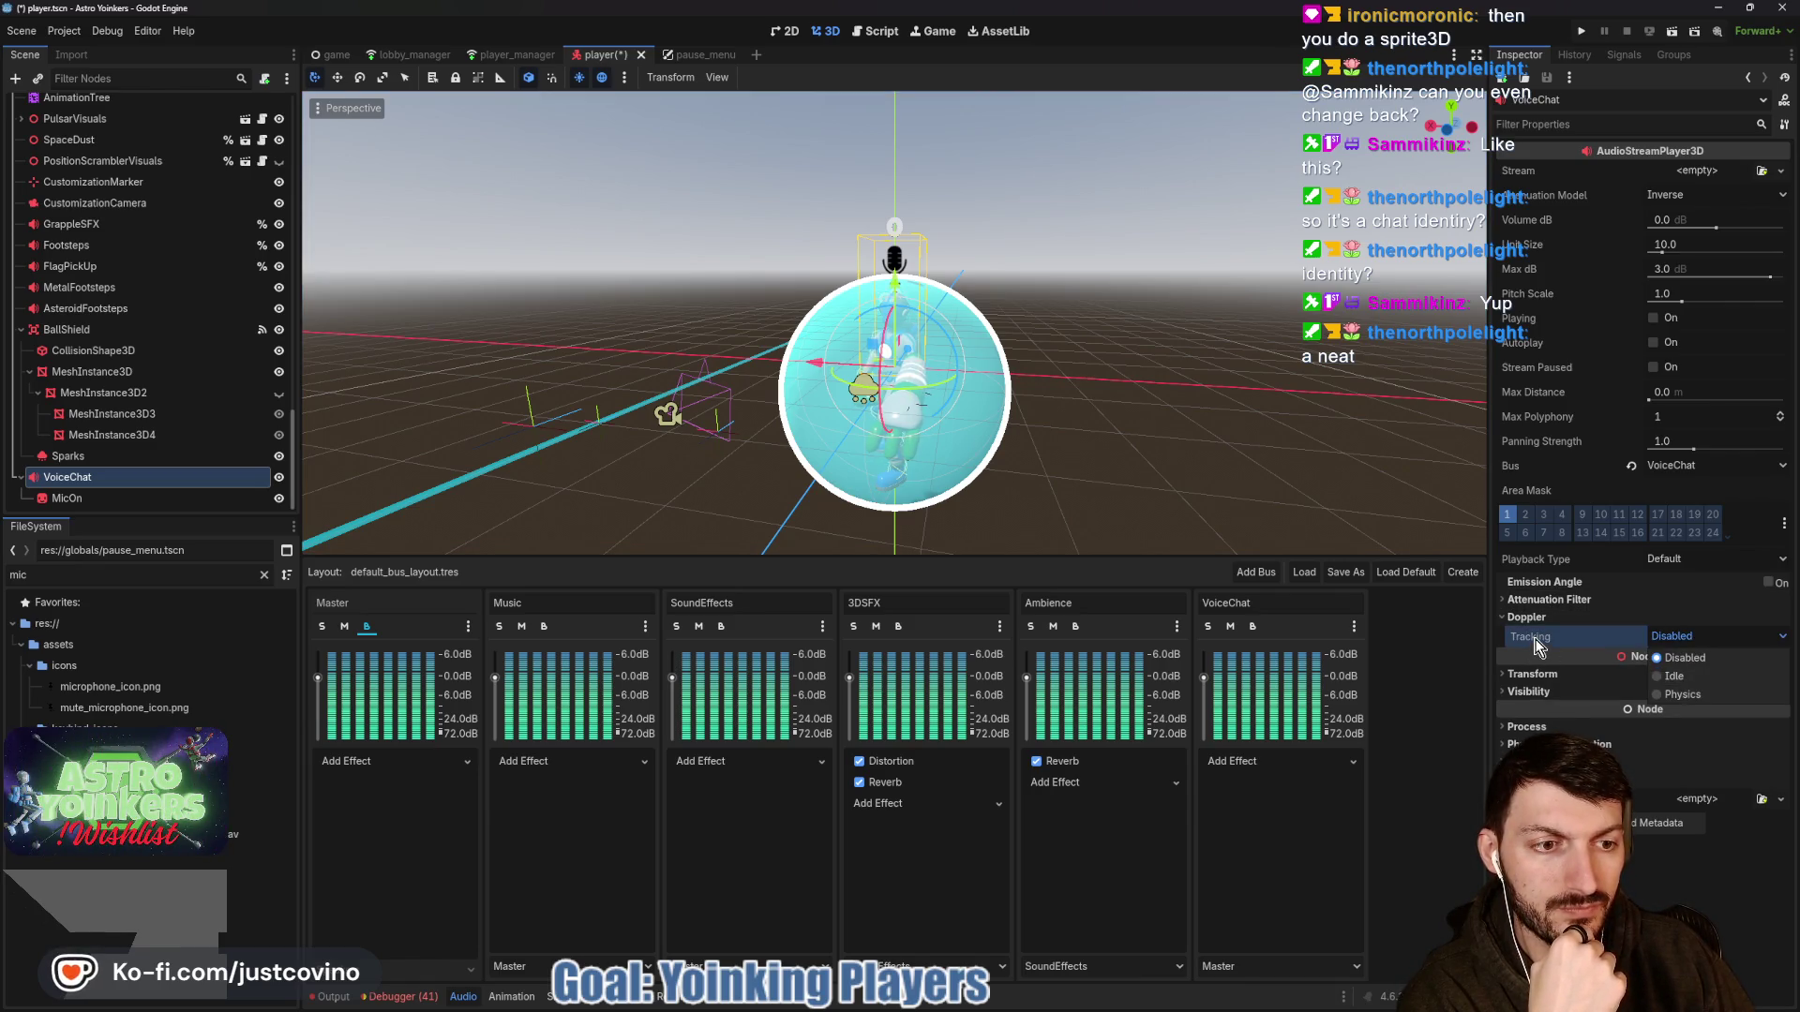
click(1677, 635)
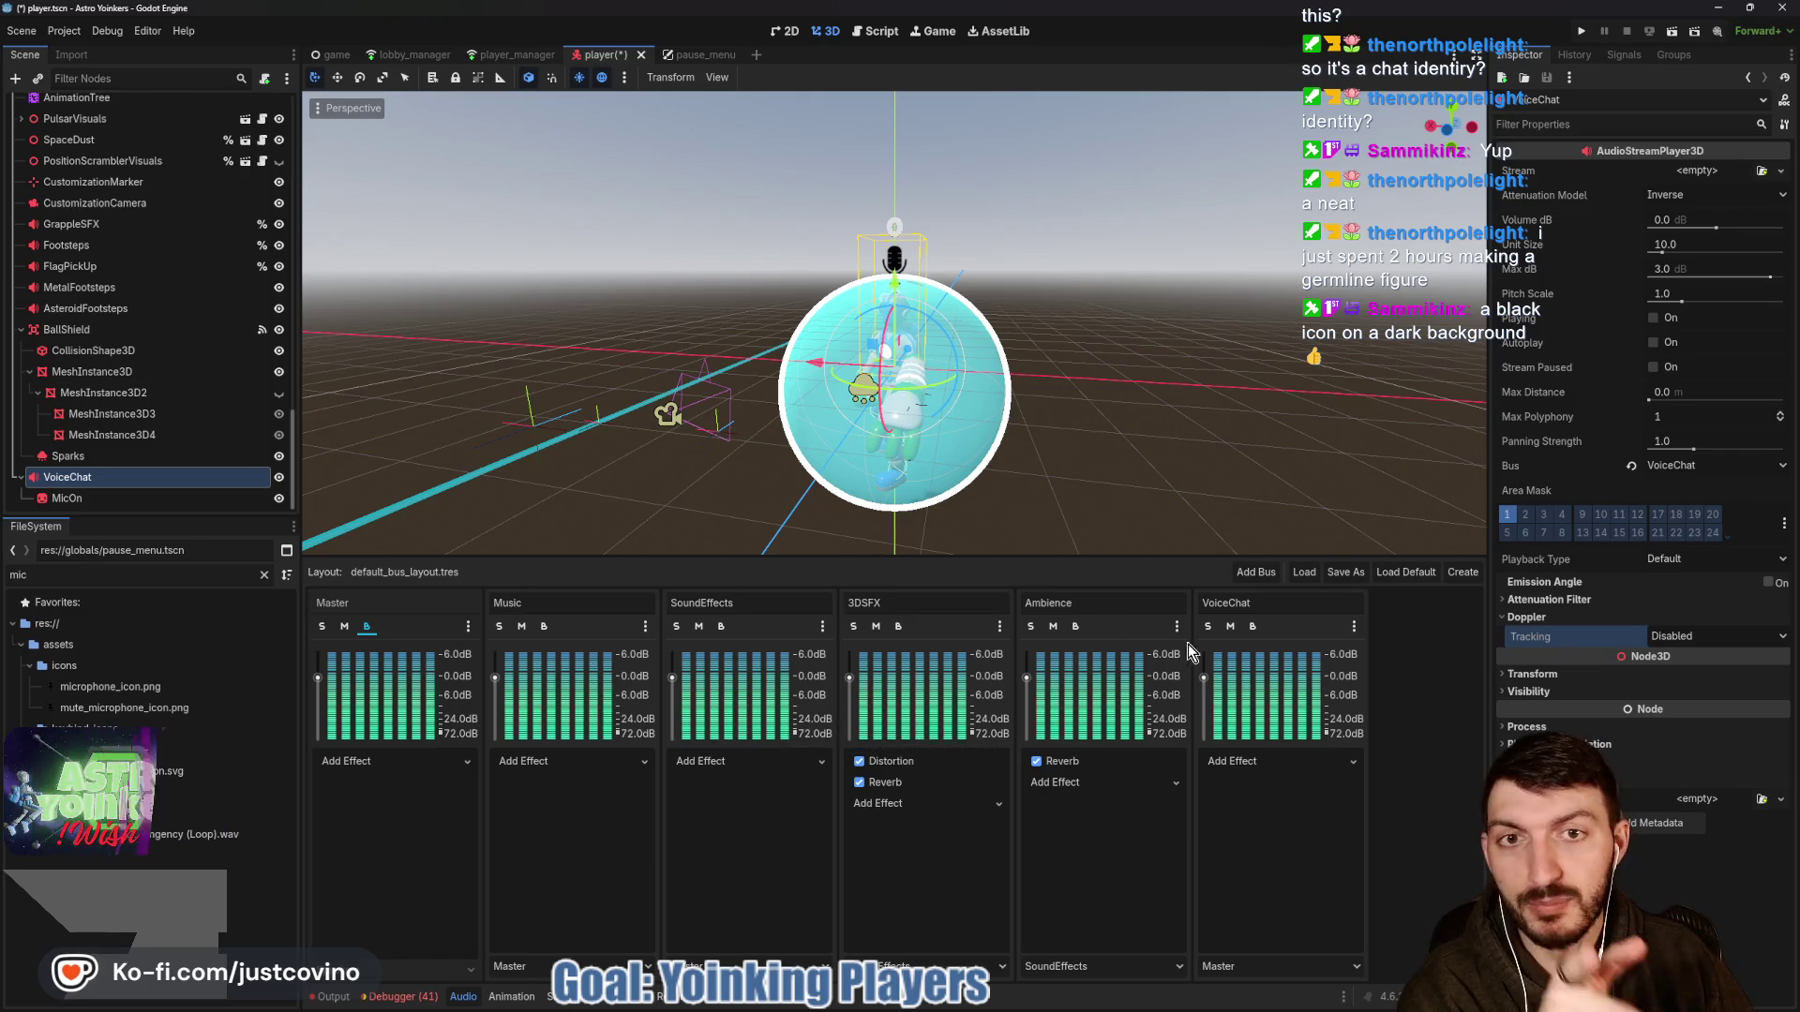
click(194, 497)
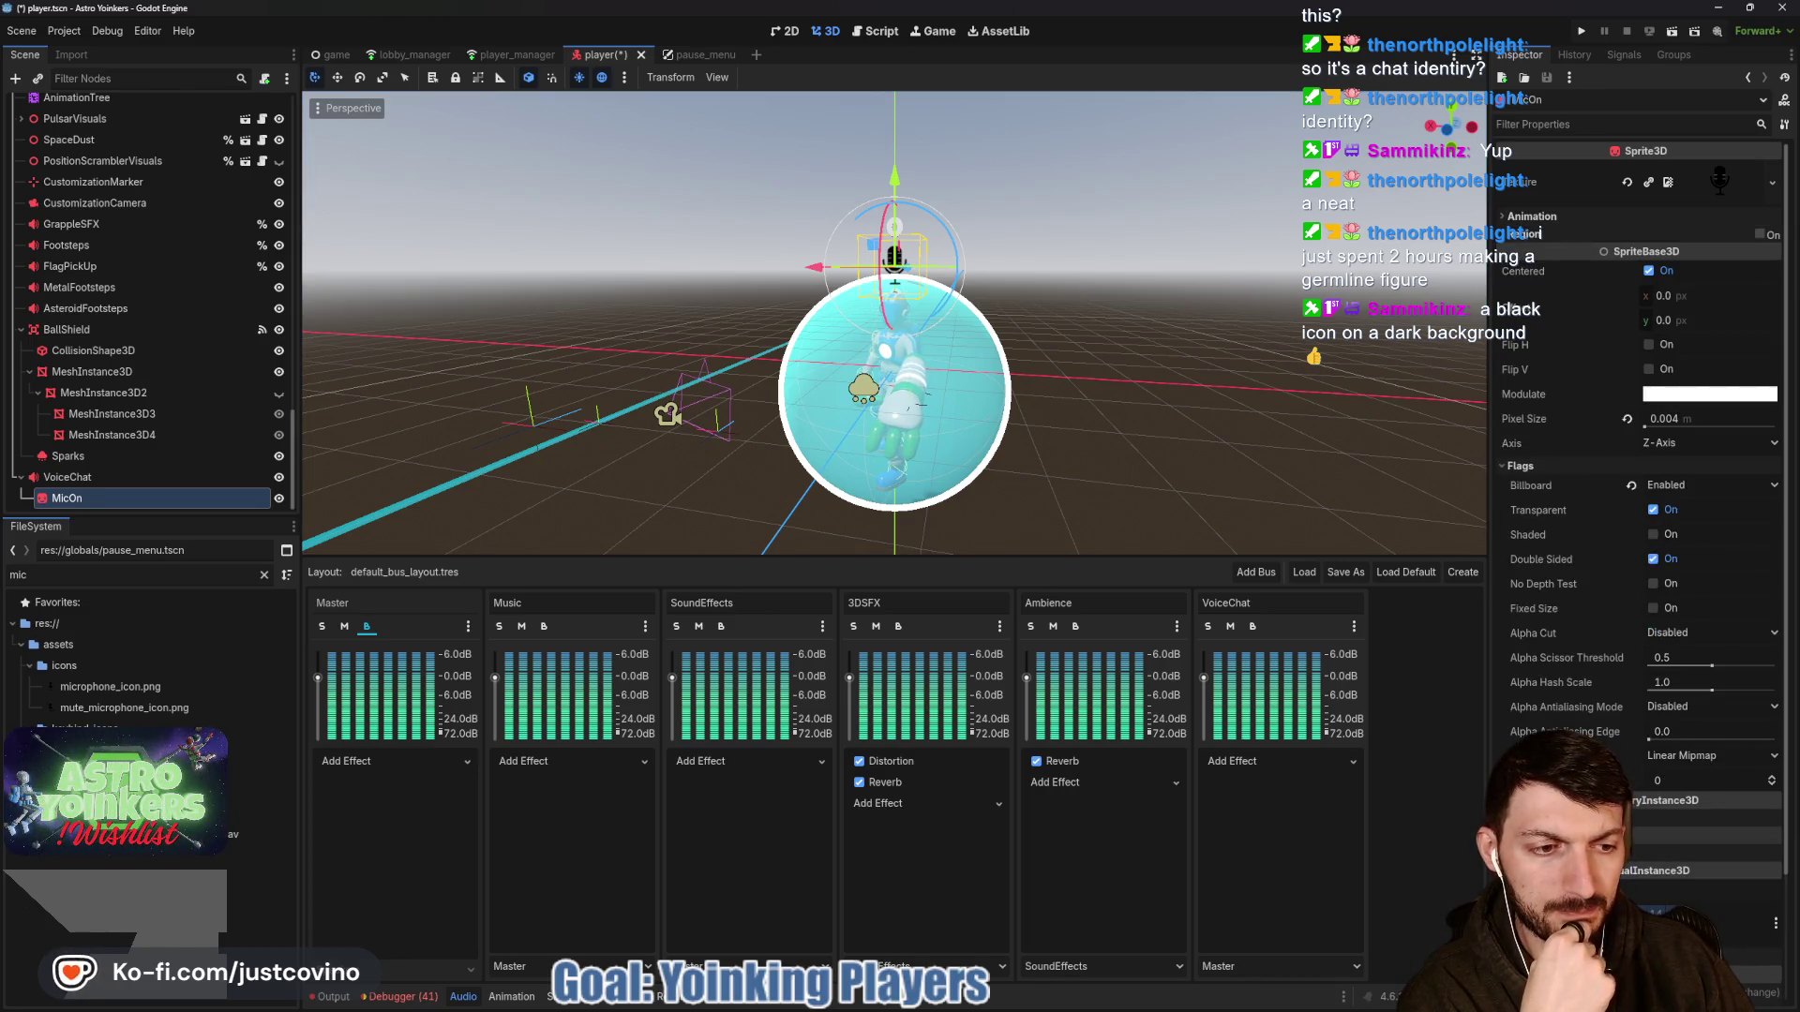
Open File Explorer on the Desktop folder, then close it.
mouse_move(958, 1010)
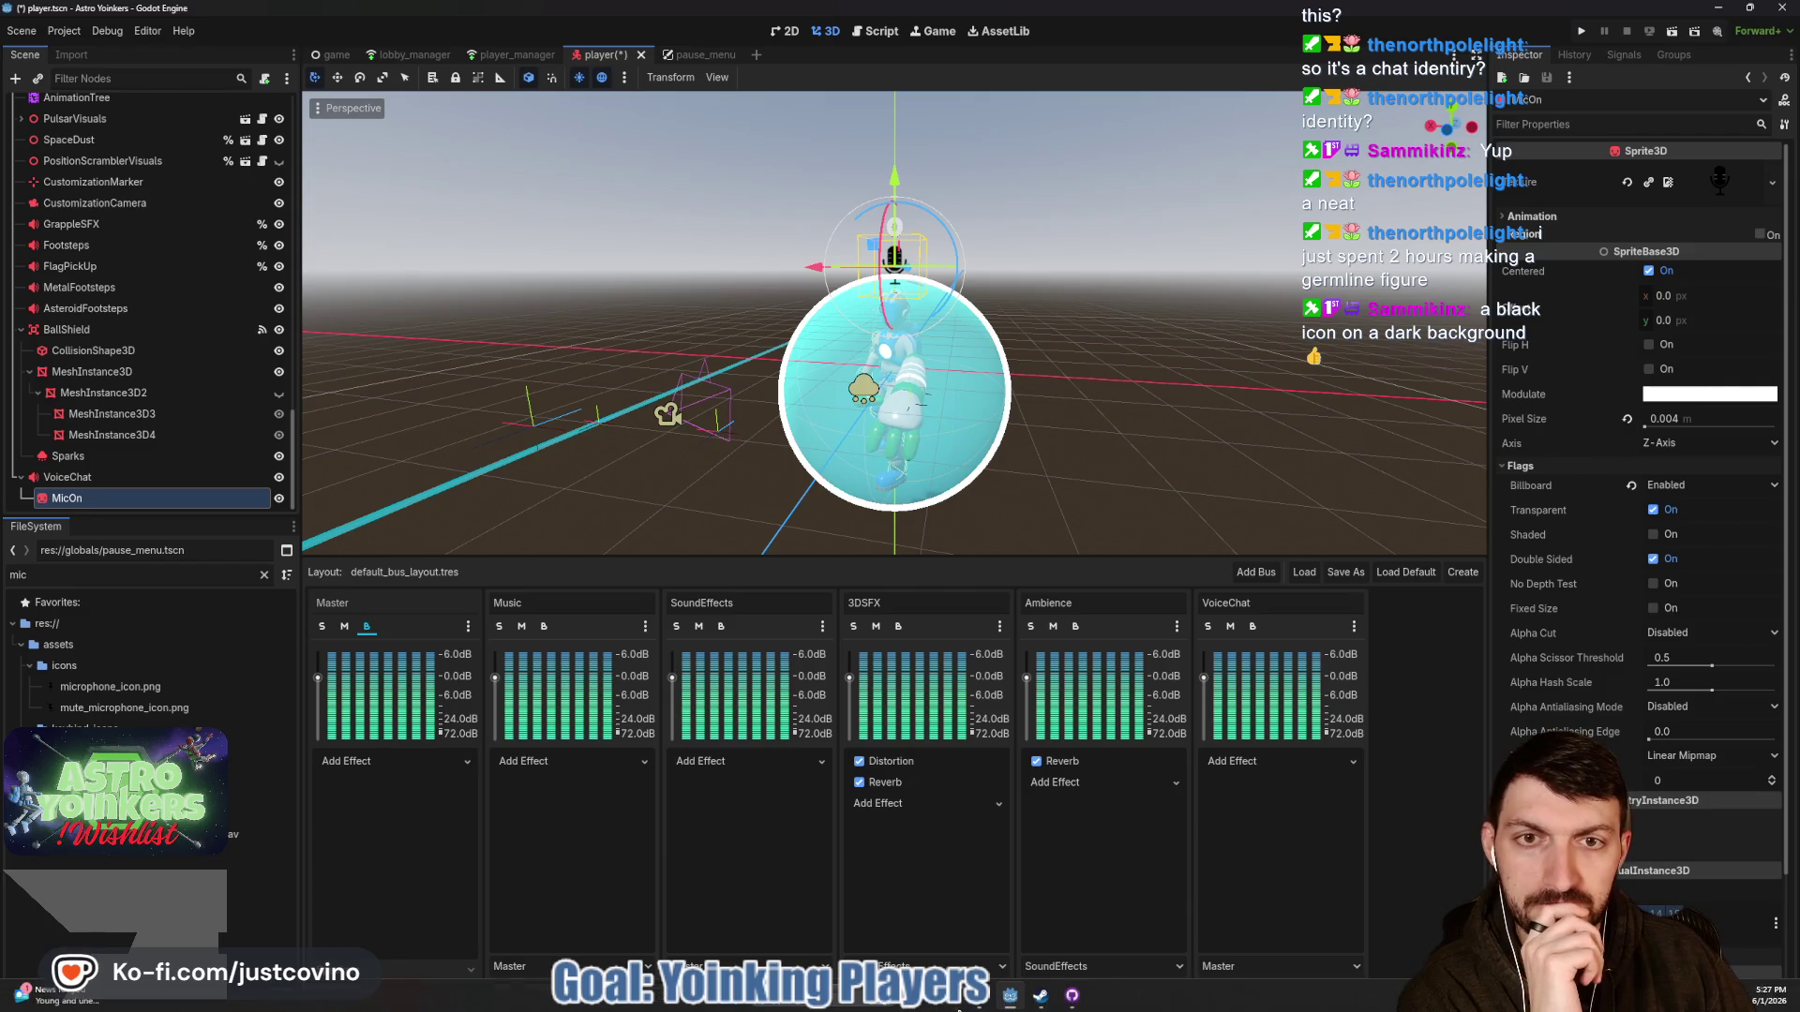
click(953, 1006)
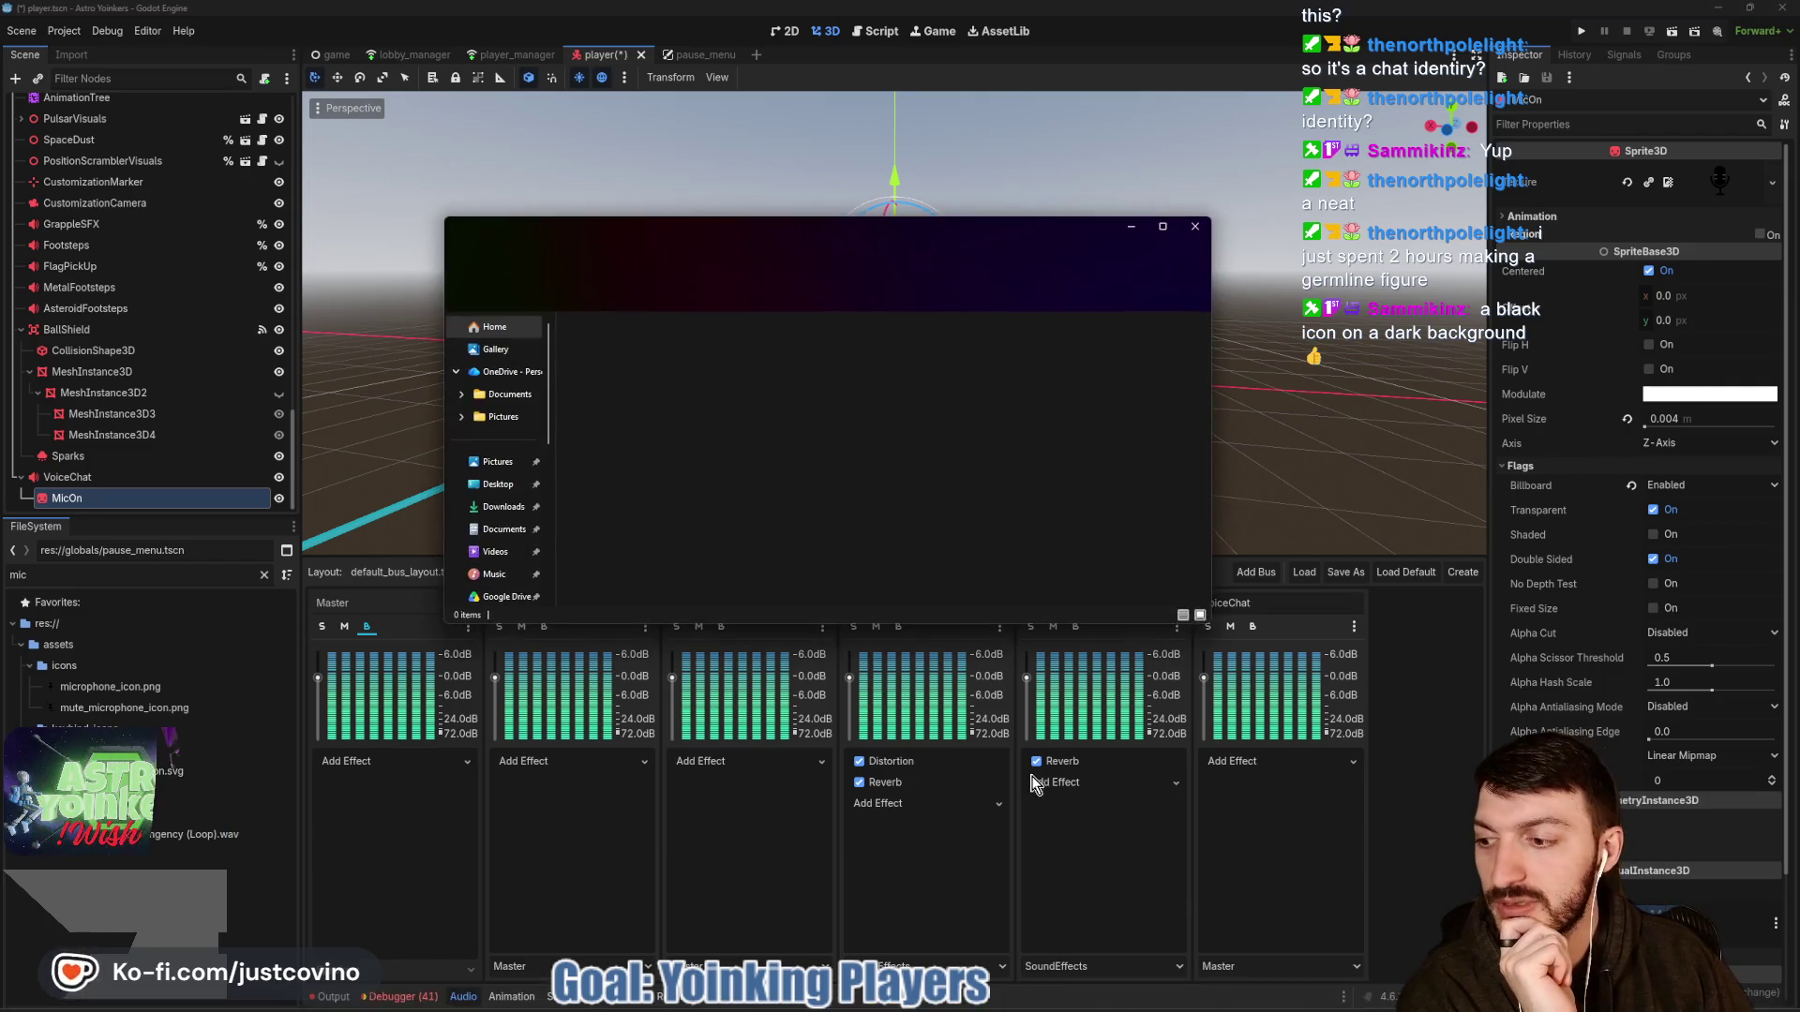
click(498, 485)
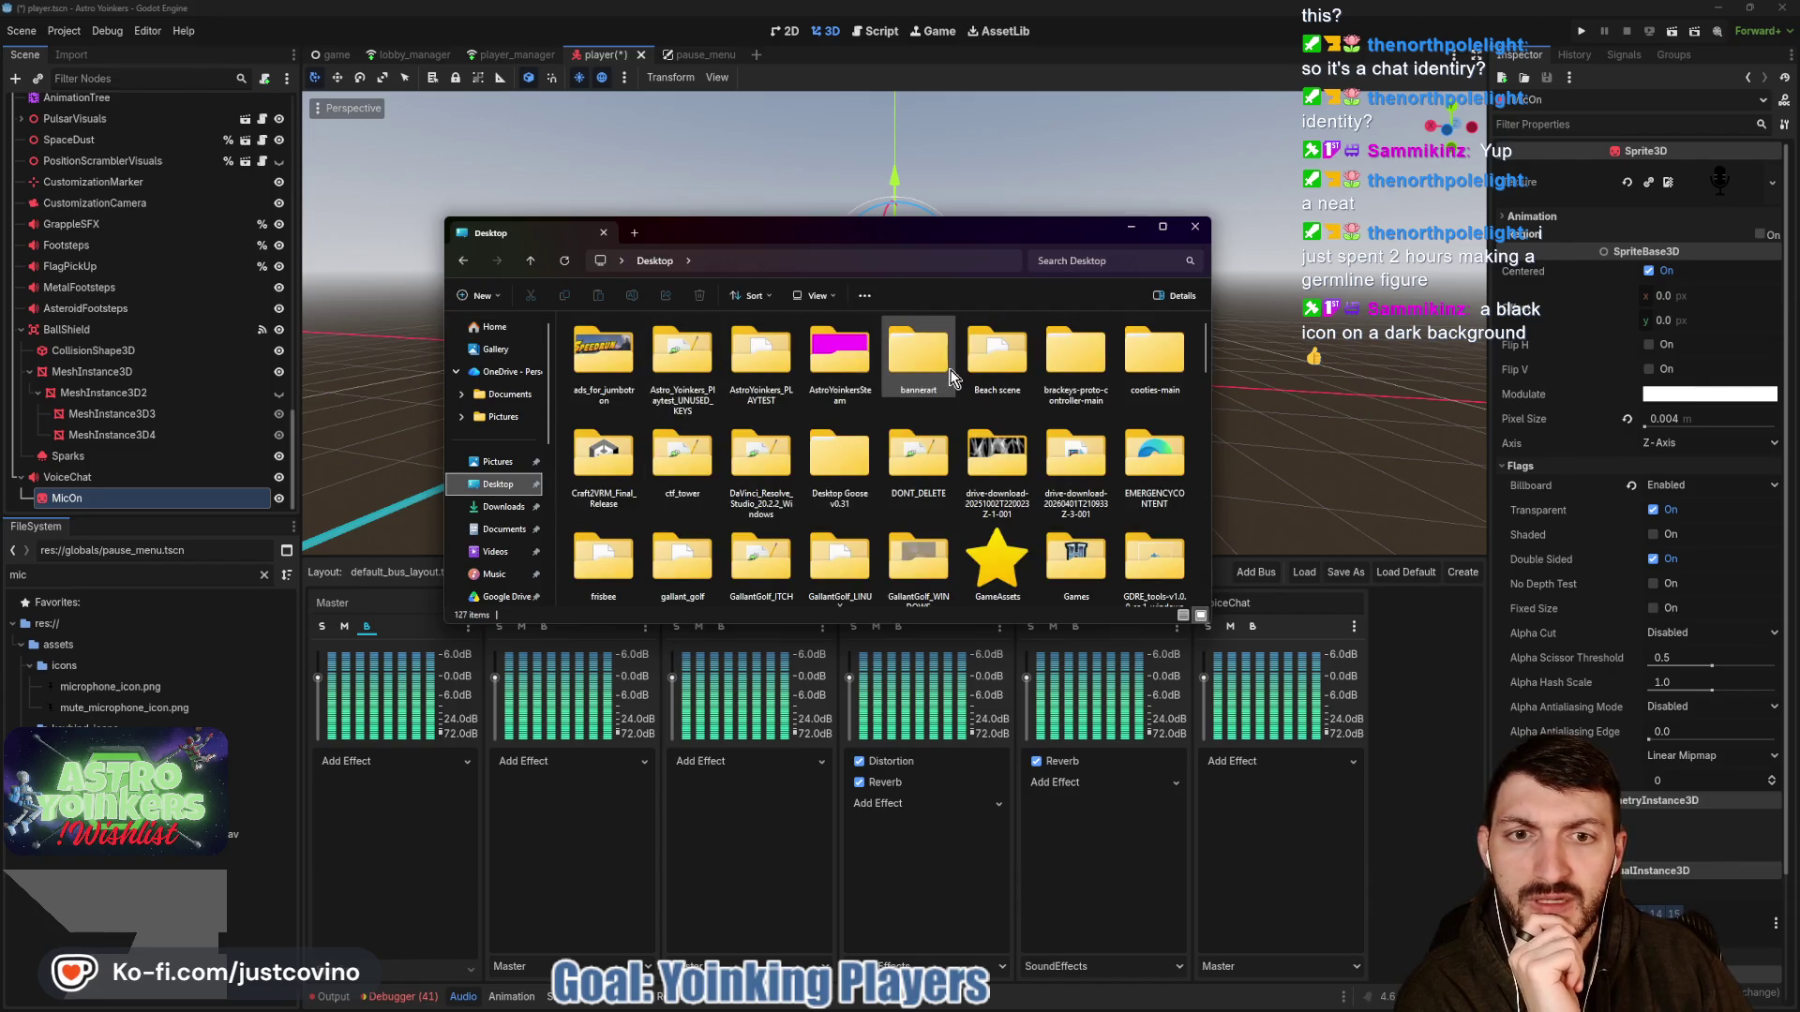
click(1196, 228)
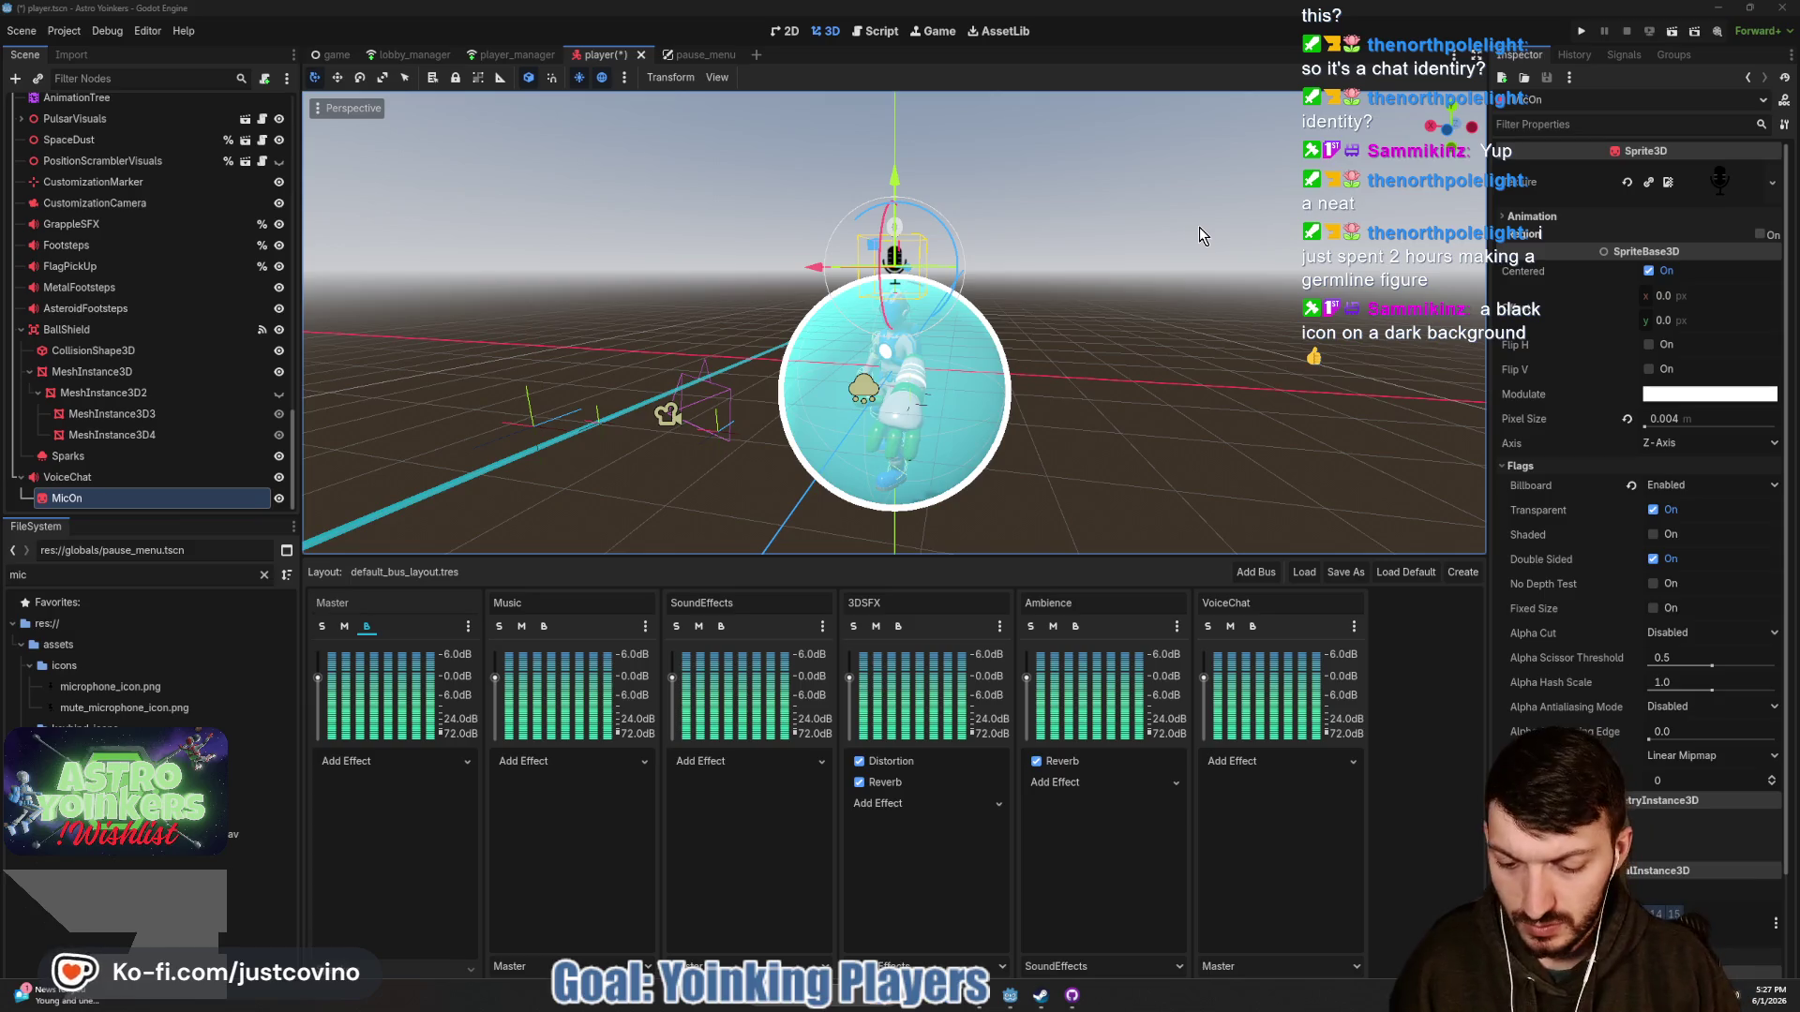
Launch the Eagle app from the system search.
key(super)
text(eagle)
key(Return)
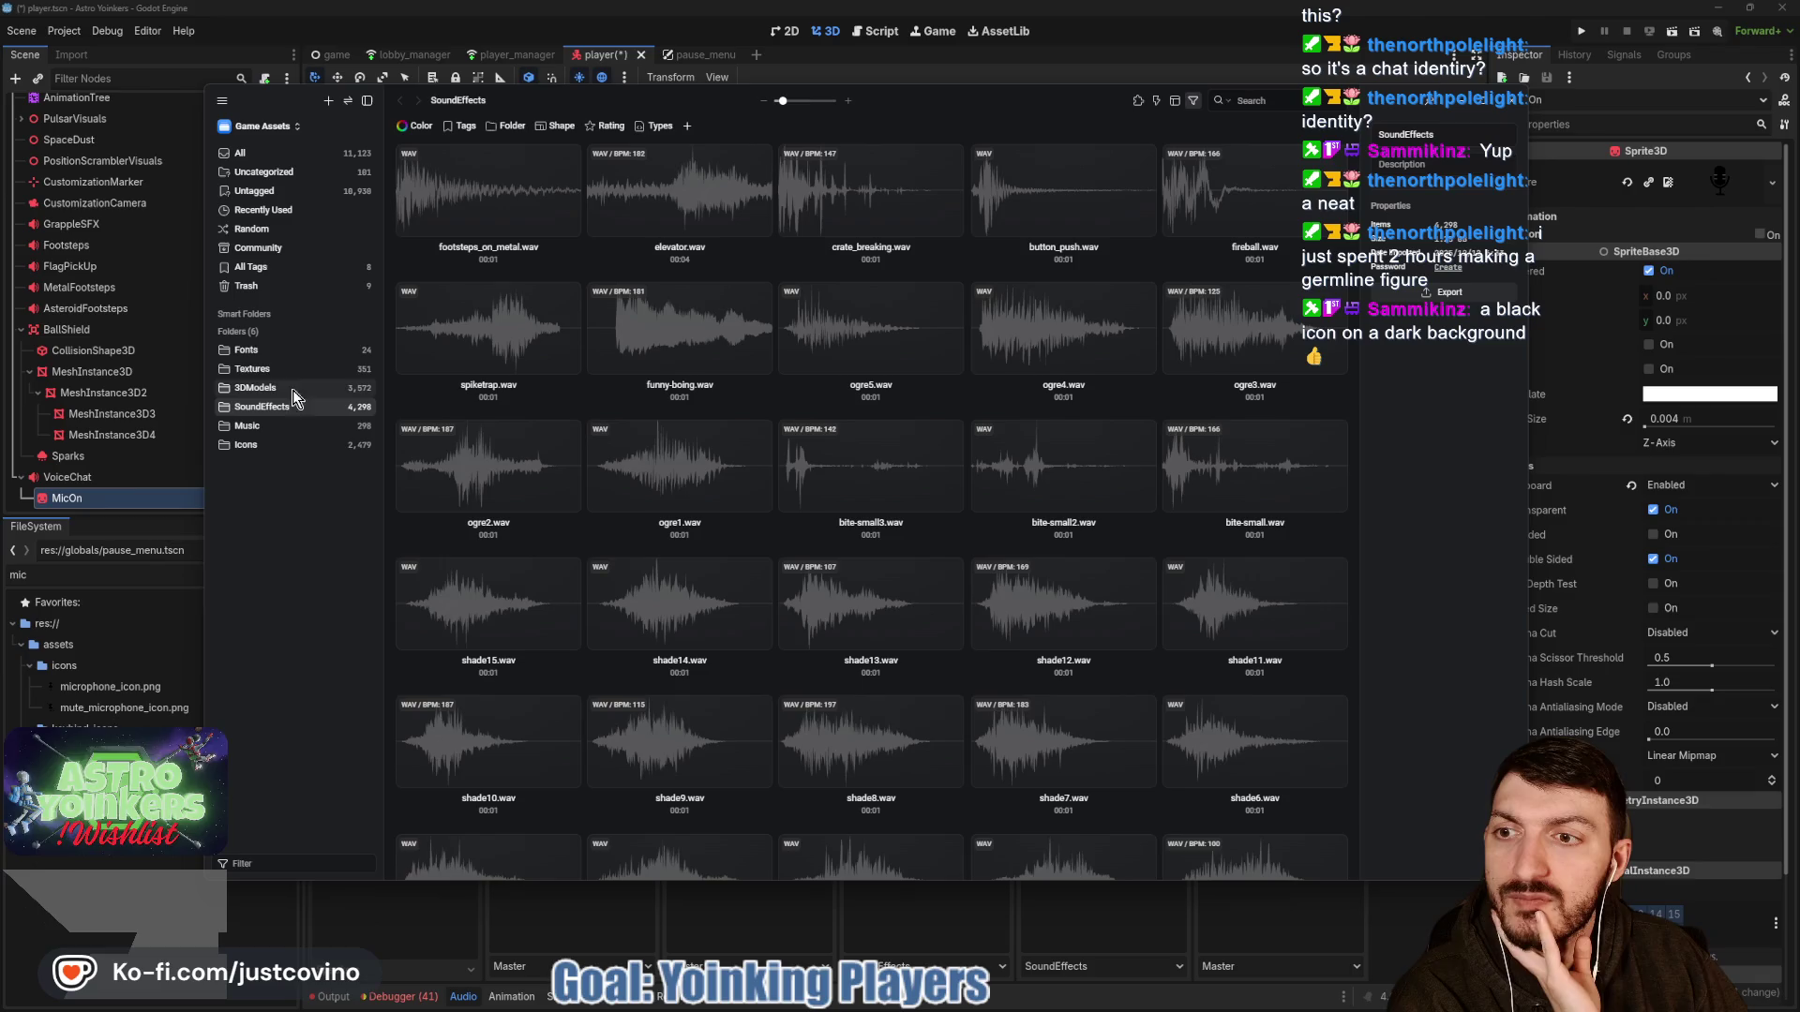
Open the Icons folder in Game Assets and scroll through its thumbnails for a speaker icon.
click(298, 443)
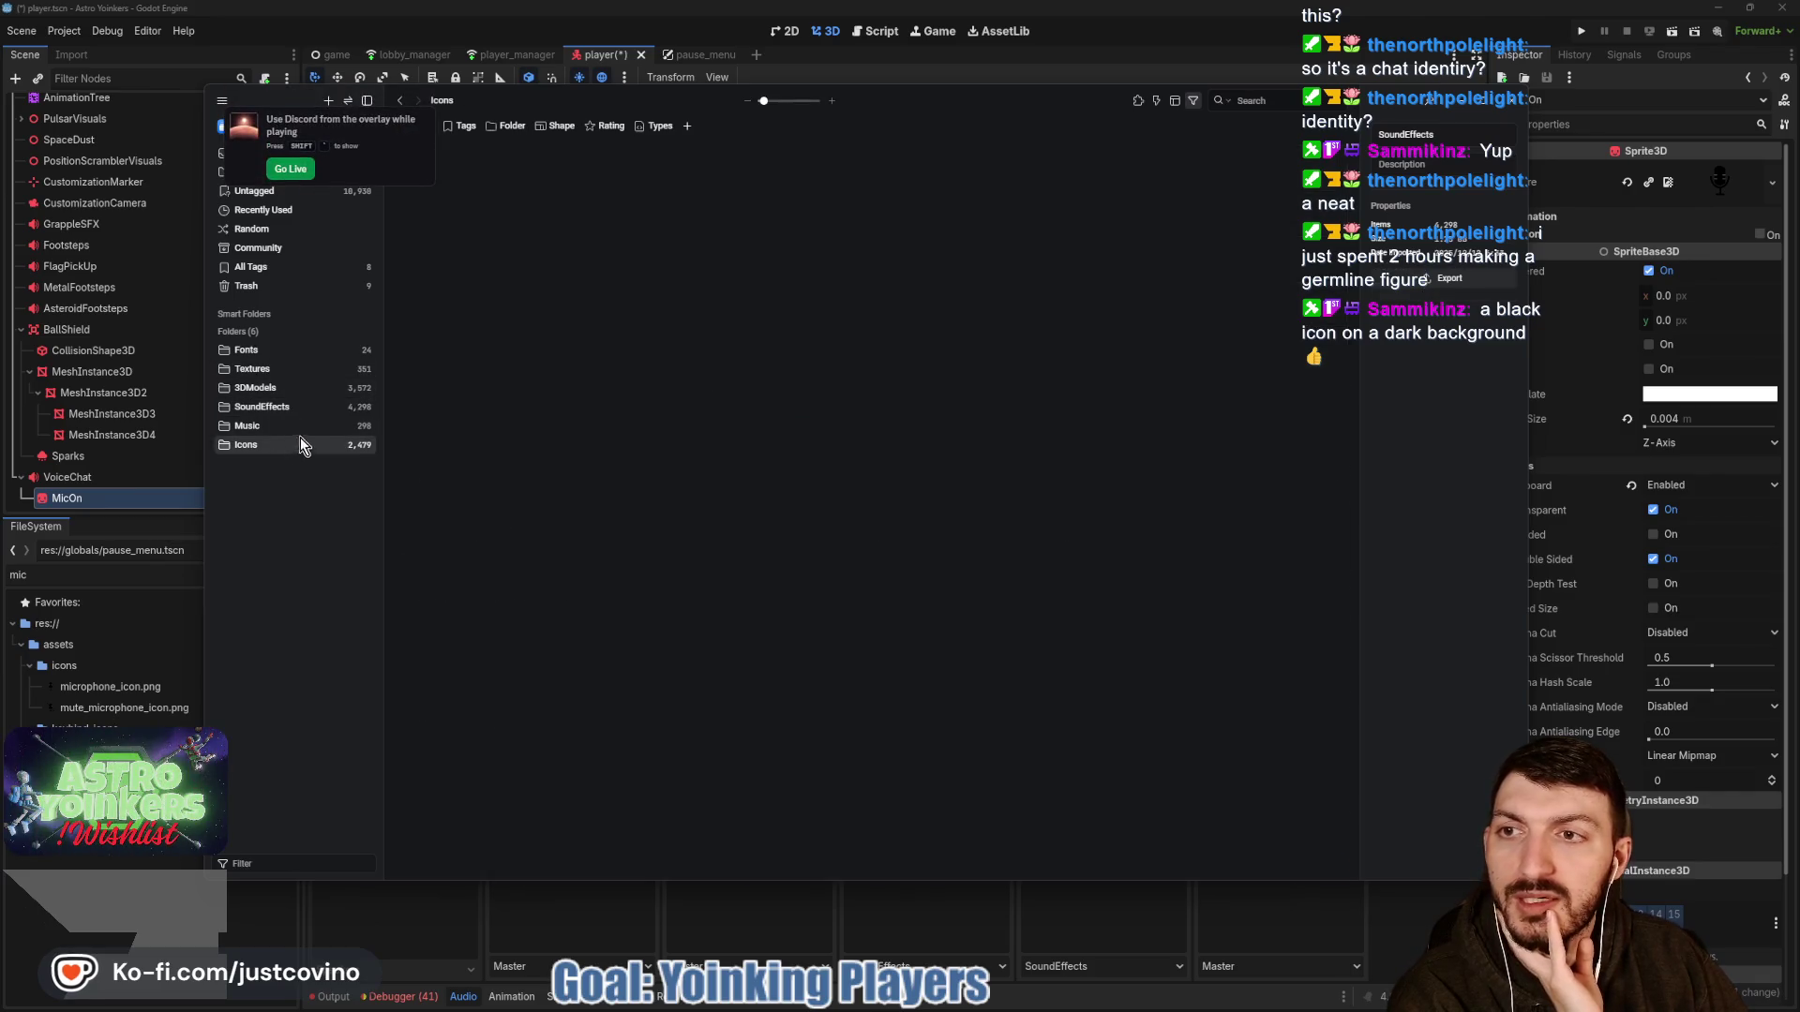
scroll(898, 364, down, 3)
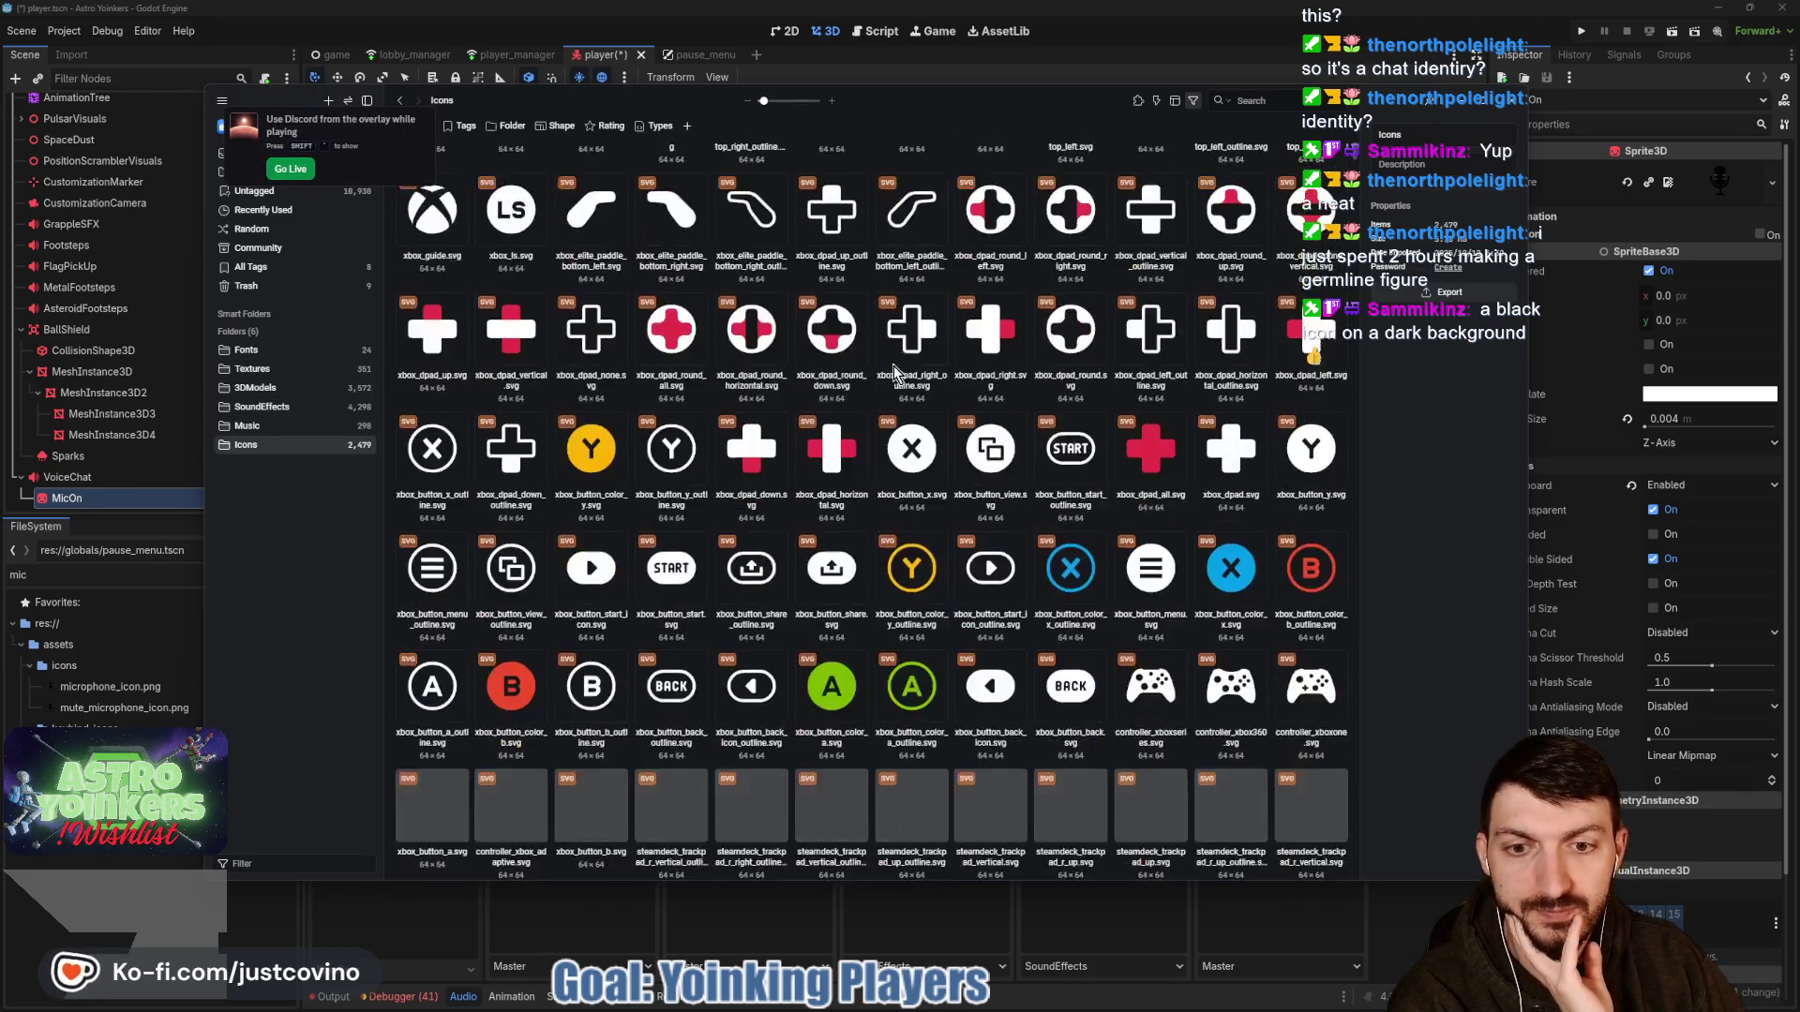
scroll(892, 366, down, 10)
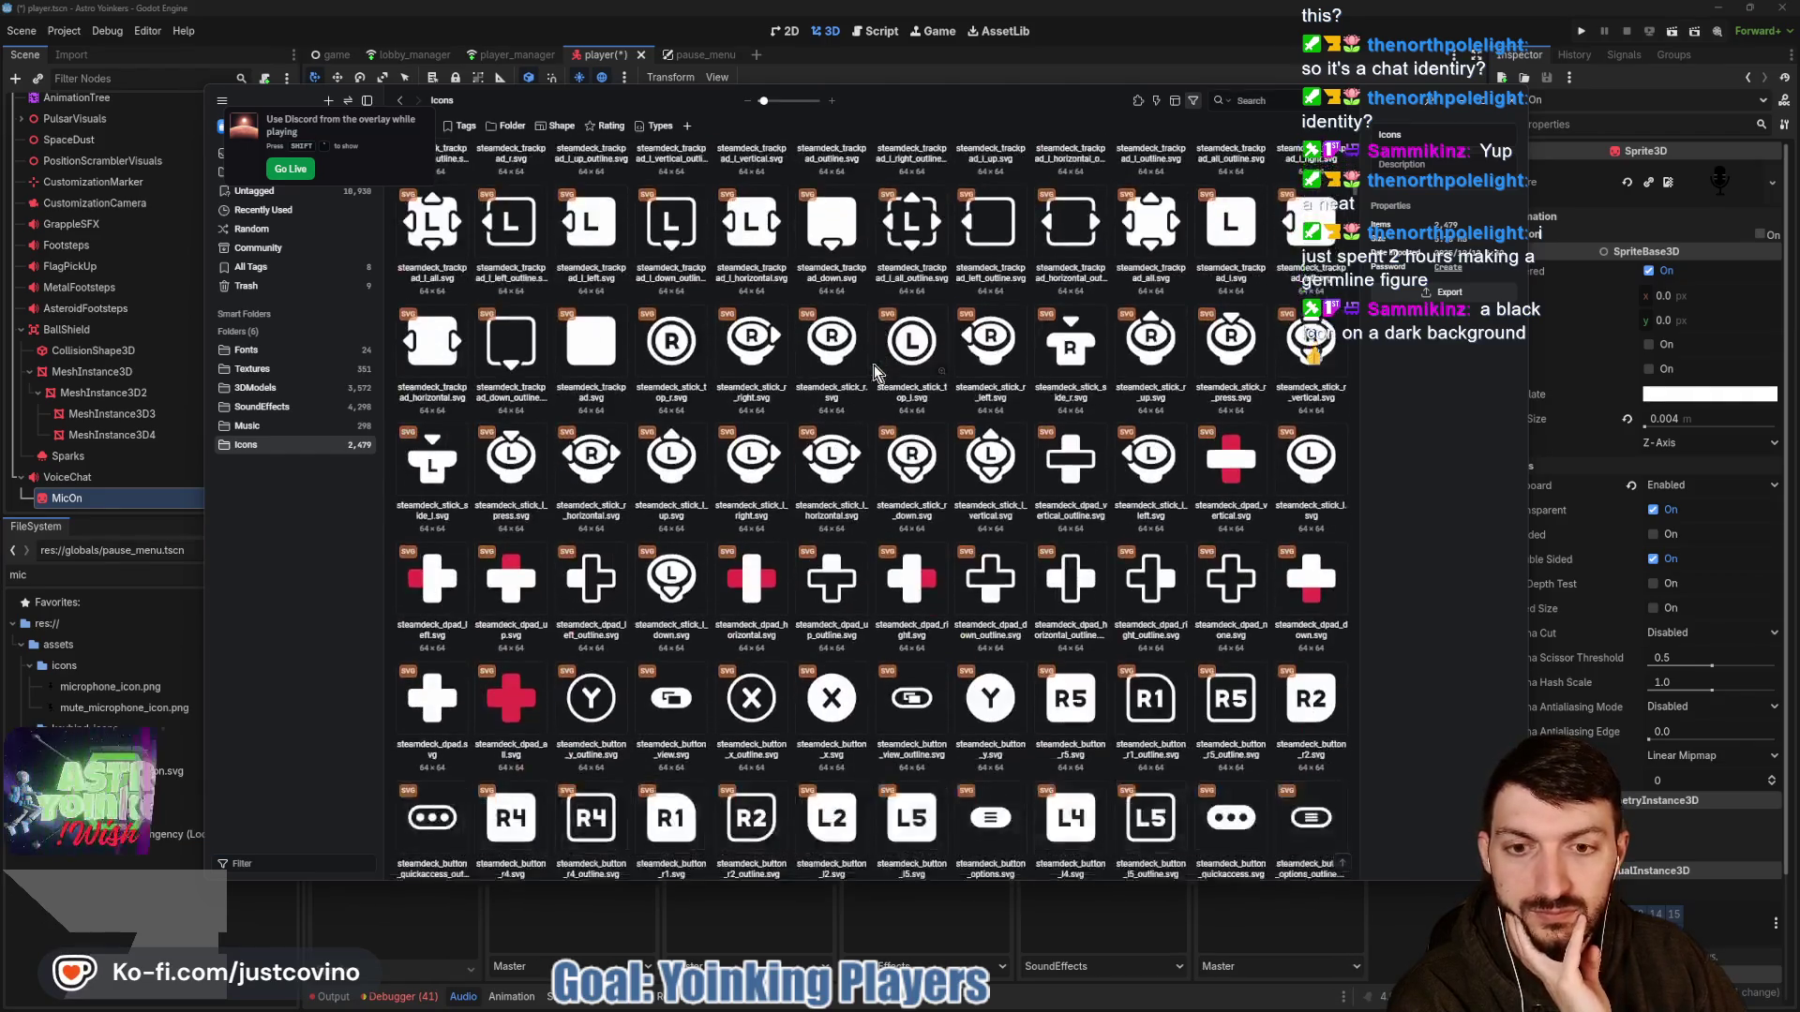
scroll(874, 370, down, 15)
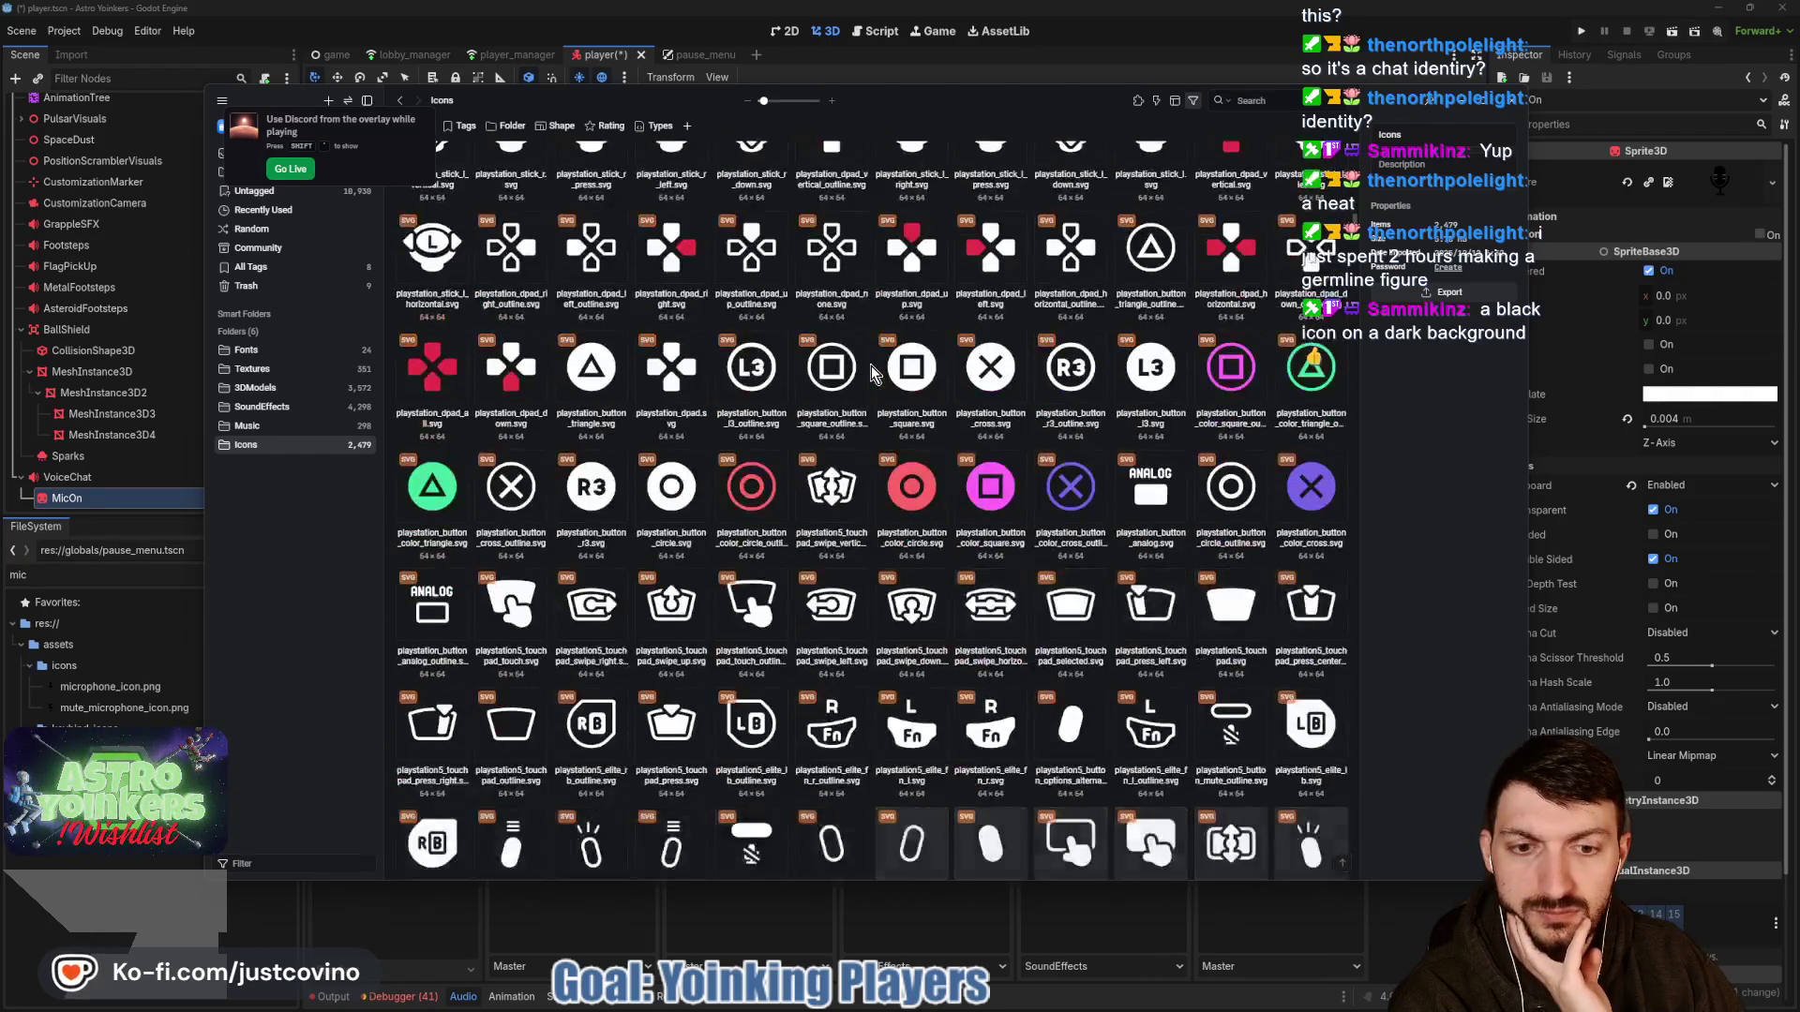
scroll(849, 370, down, 6)
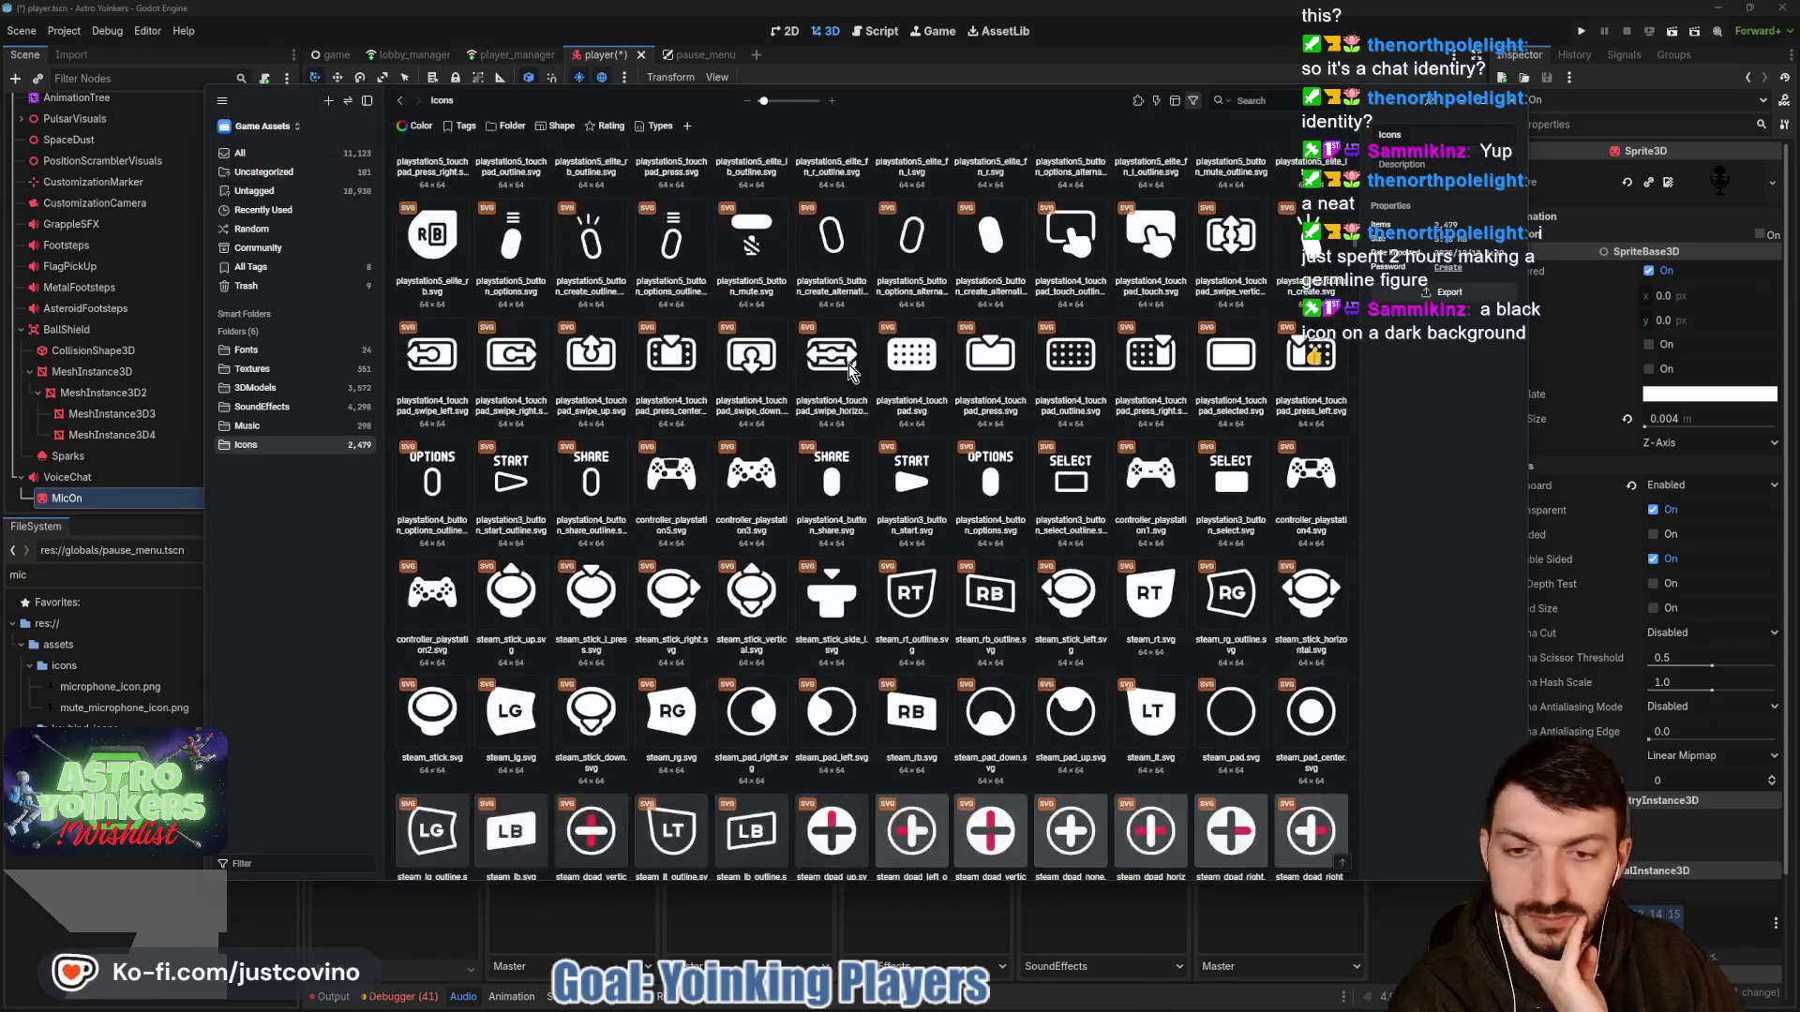
scroll(849, 370, down, 7)
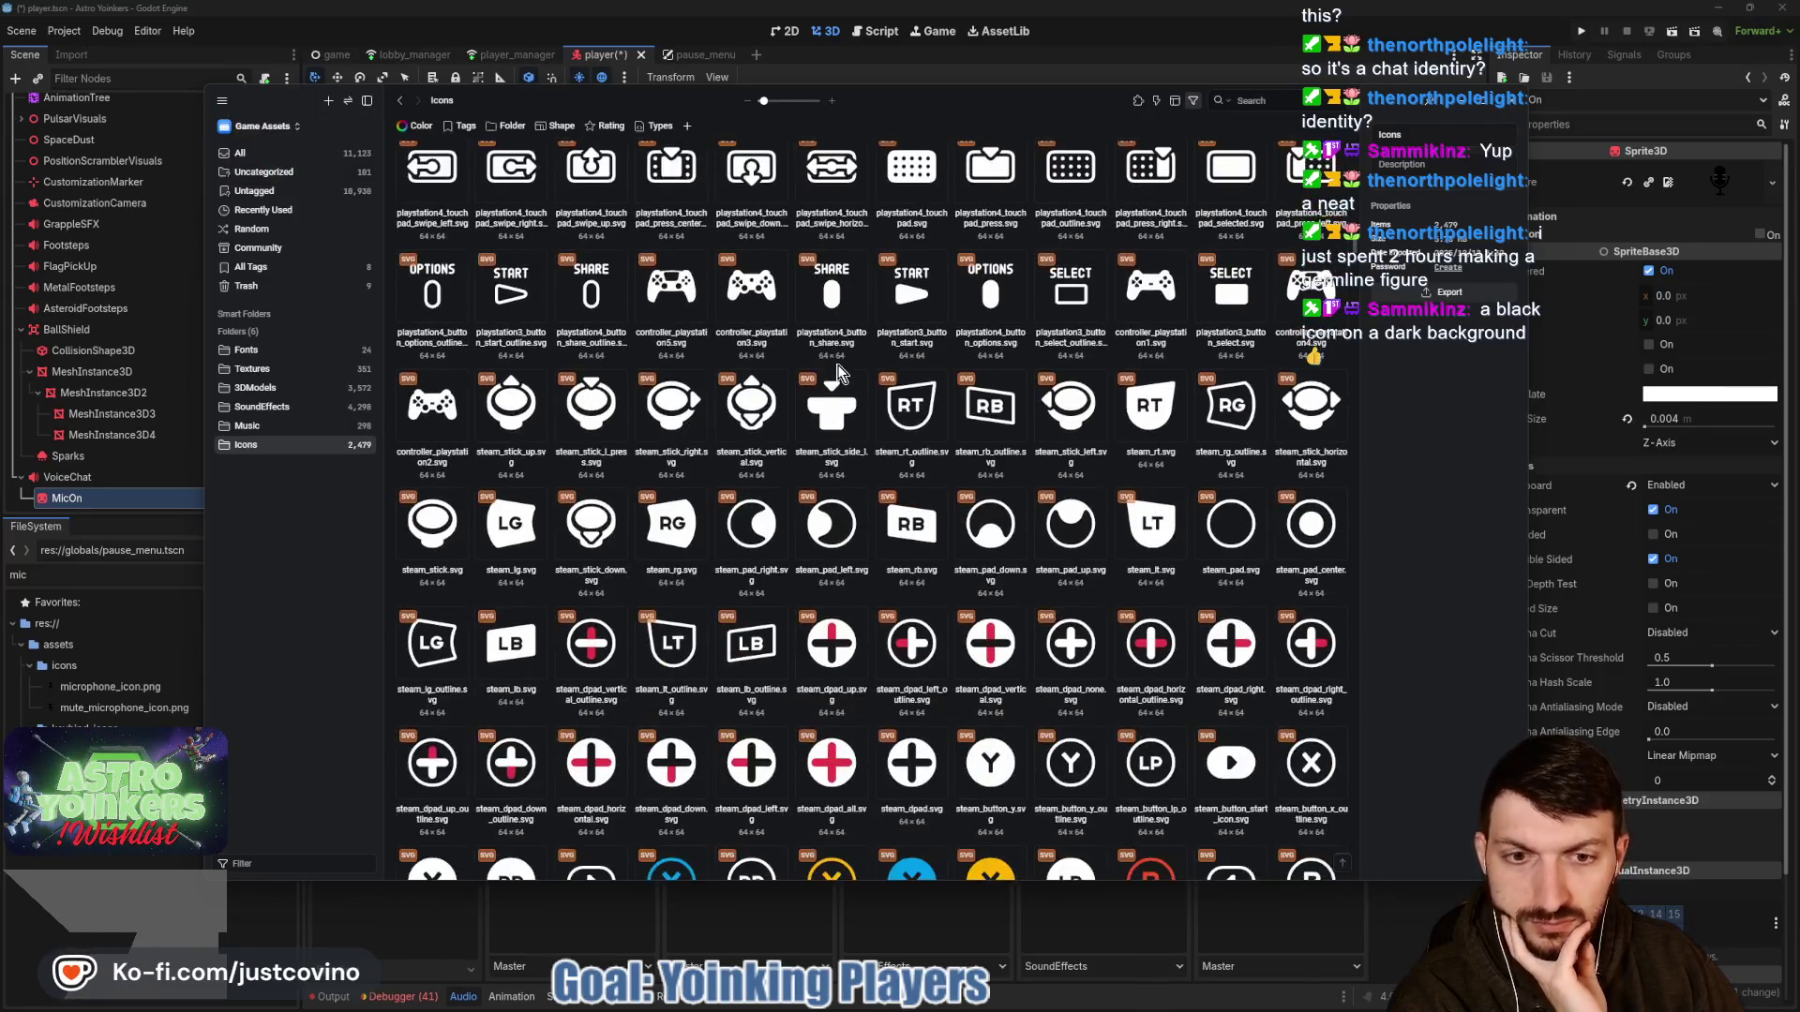
scroll(833, 370, down, 12)
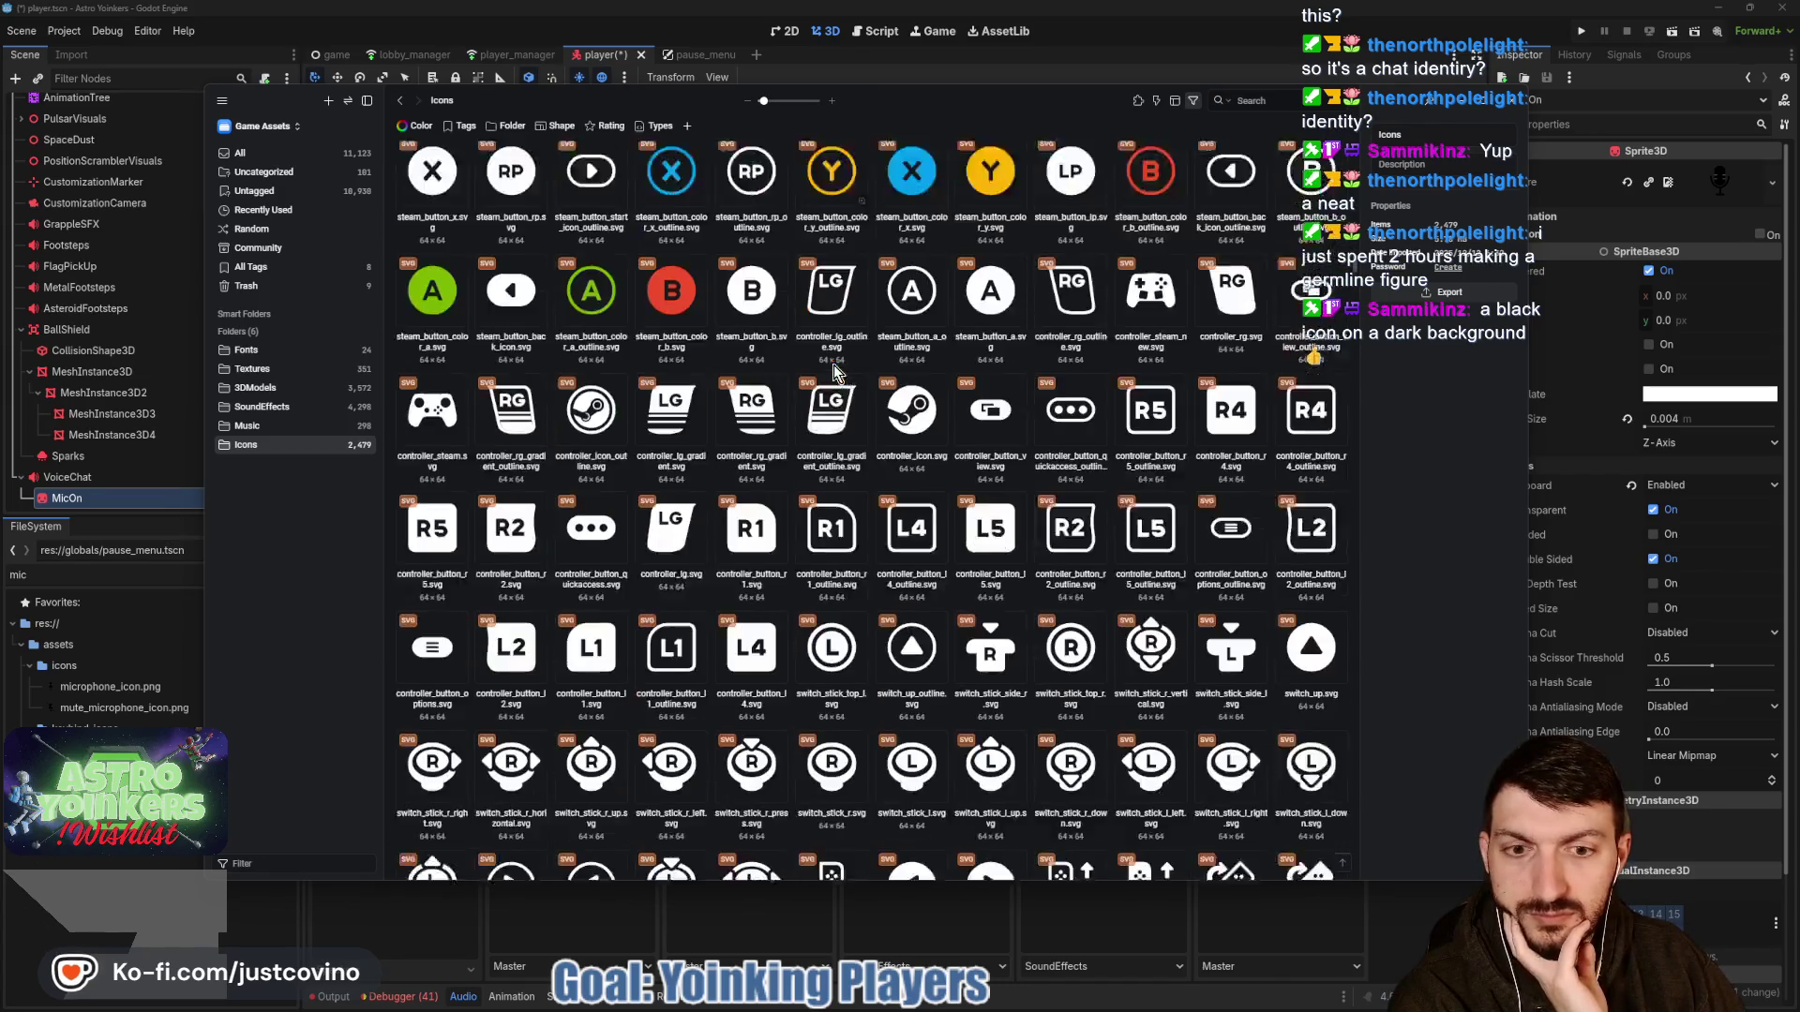
scroll(833, 364, down, 12)
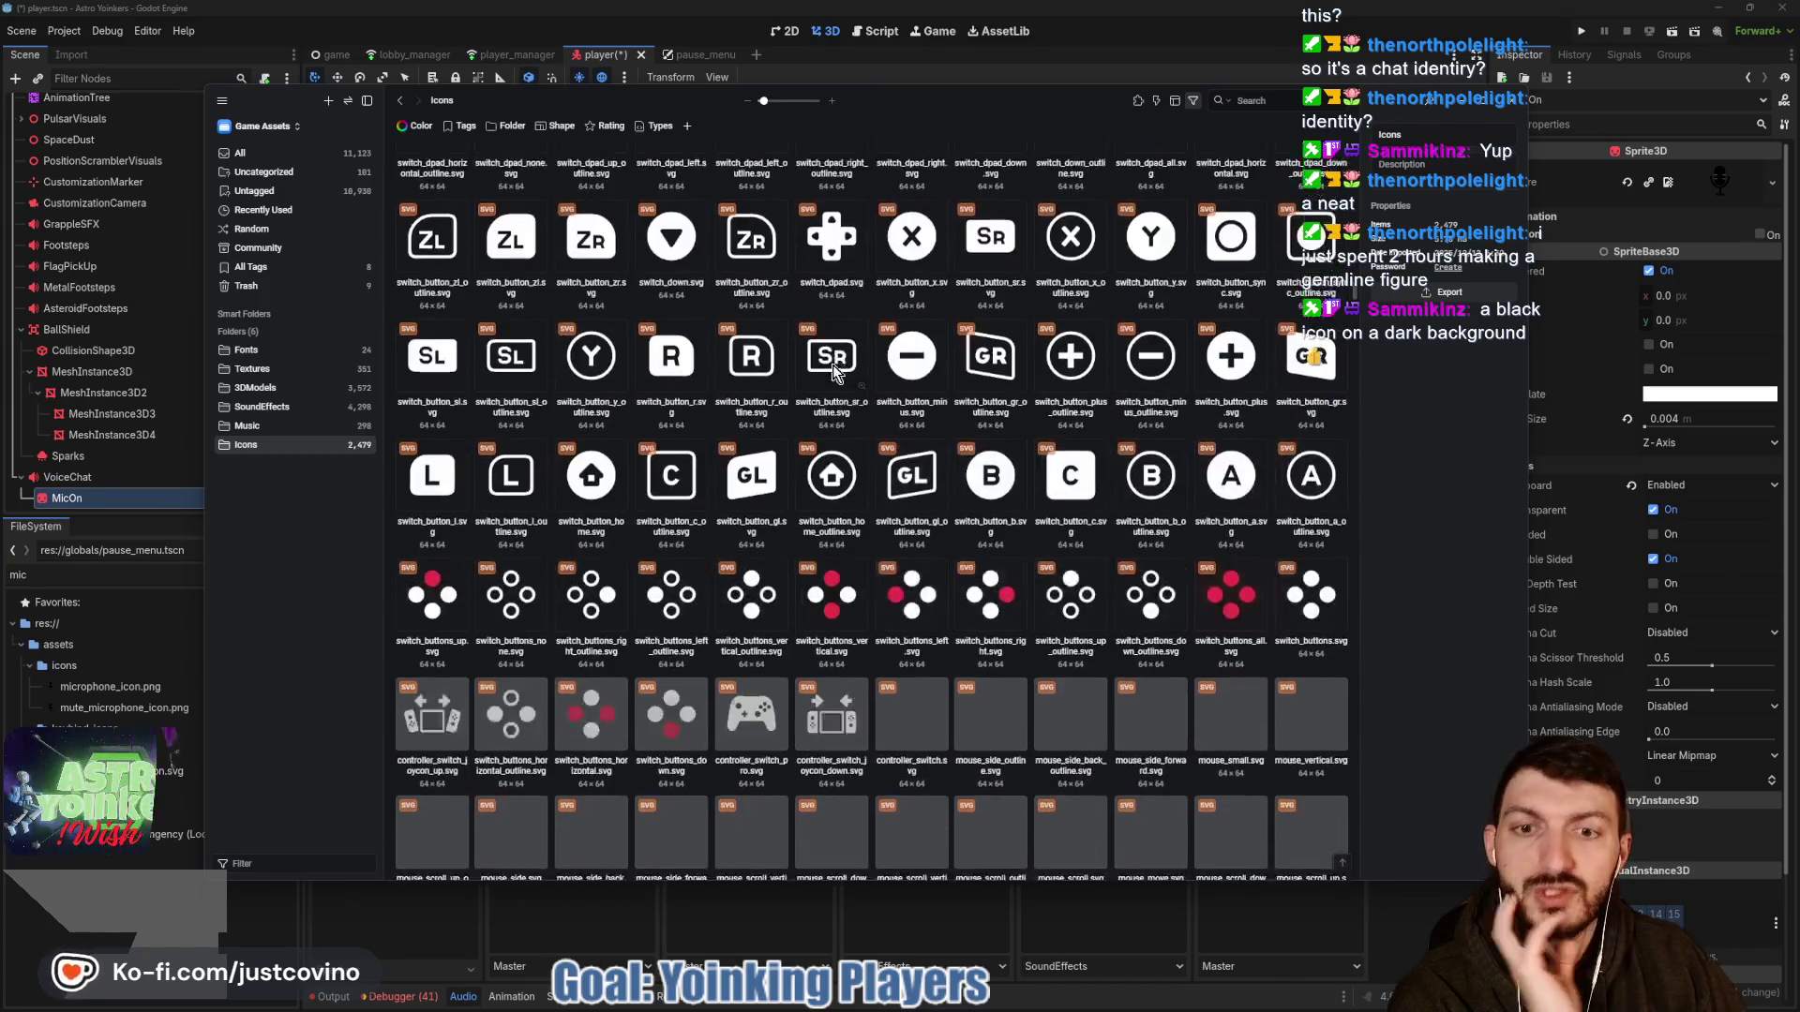
scroll(829, 363, down, 15)
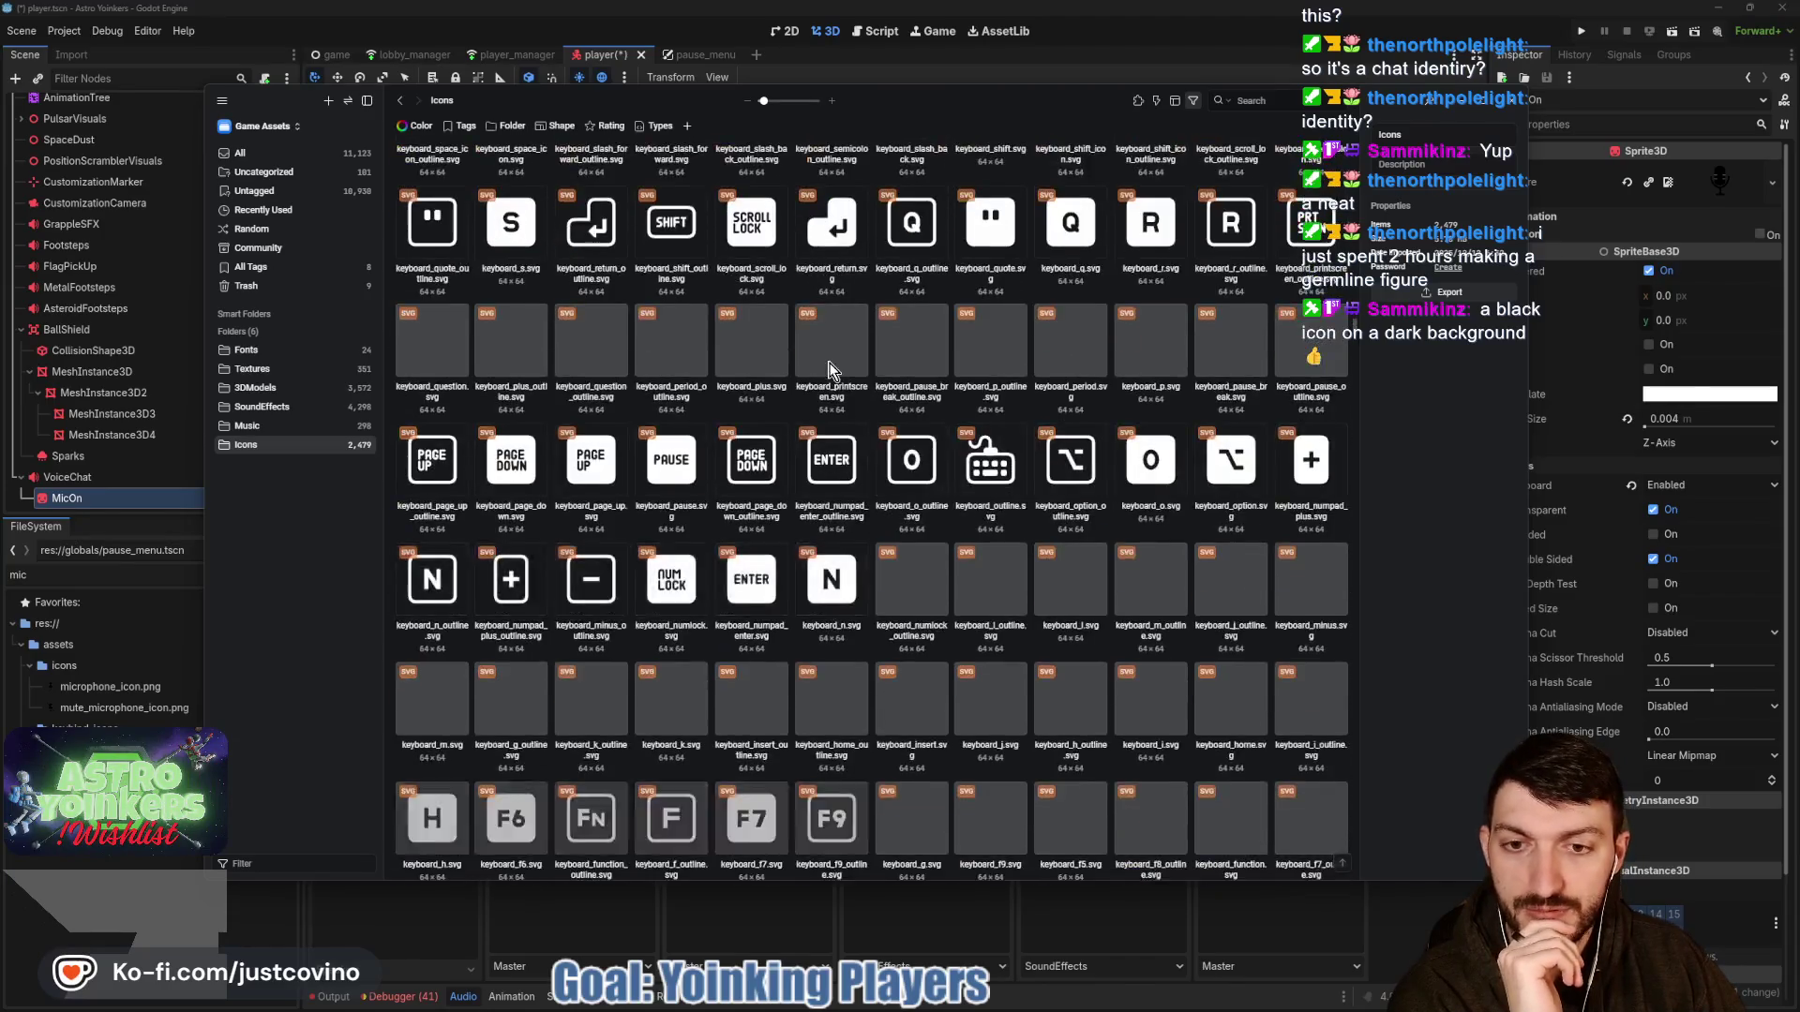
scroll(830, 371, down, 12)
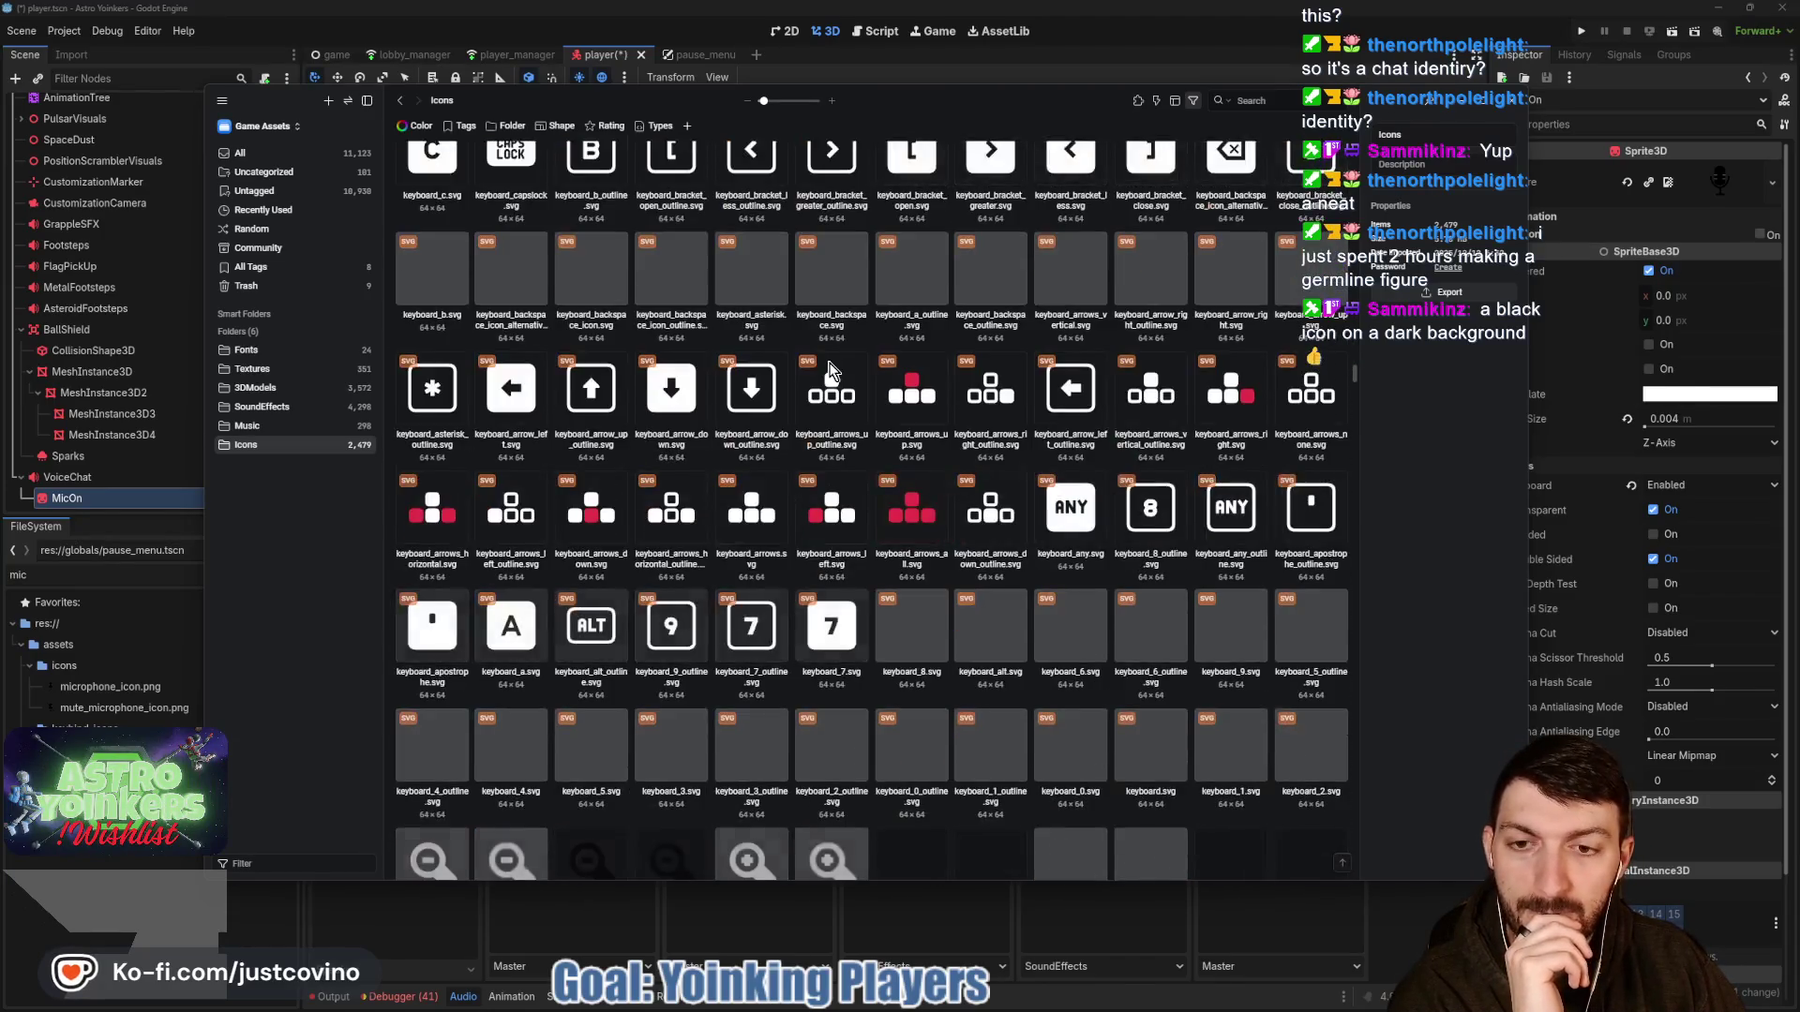
scroll(825, 368, down, 12)
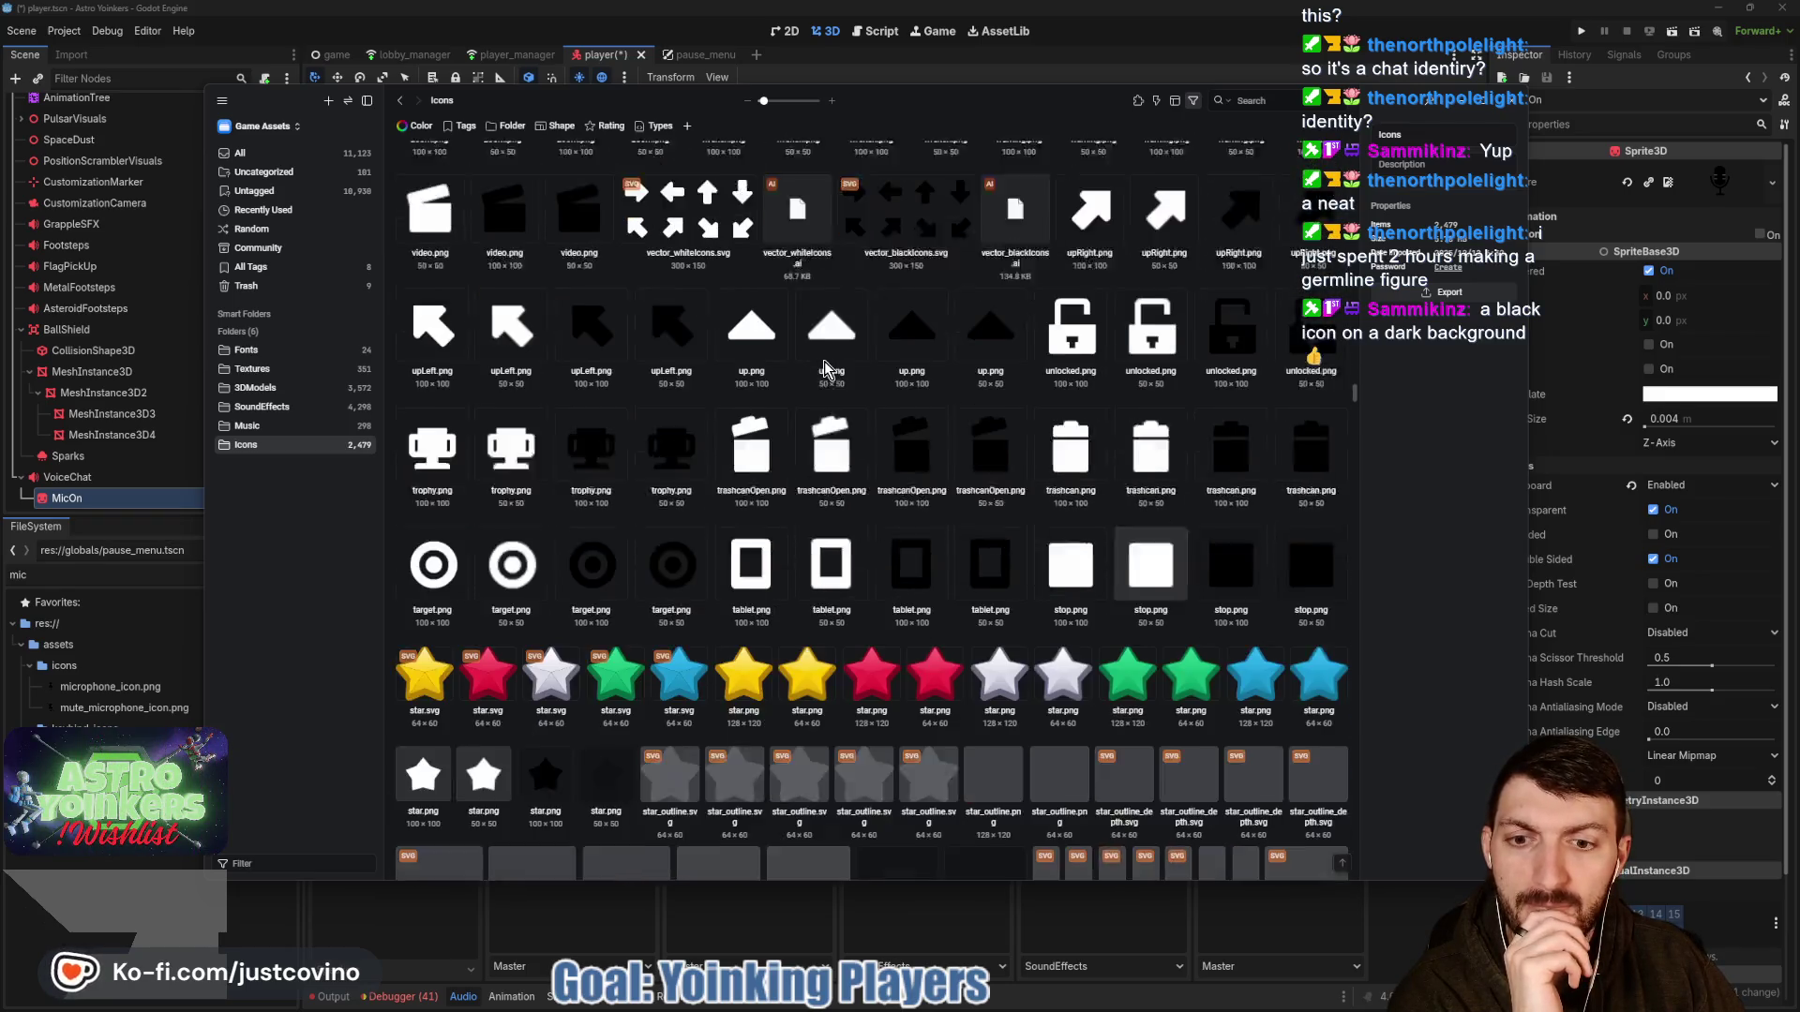
scroll(824, 362, down, 12)
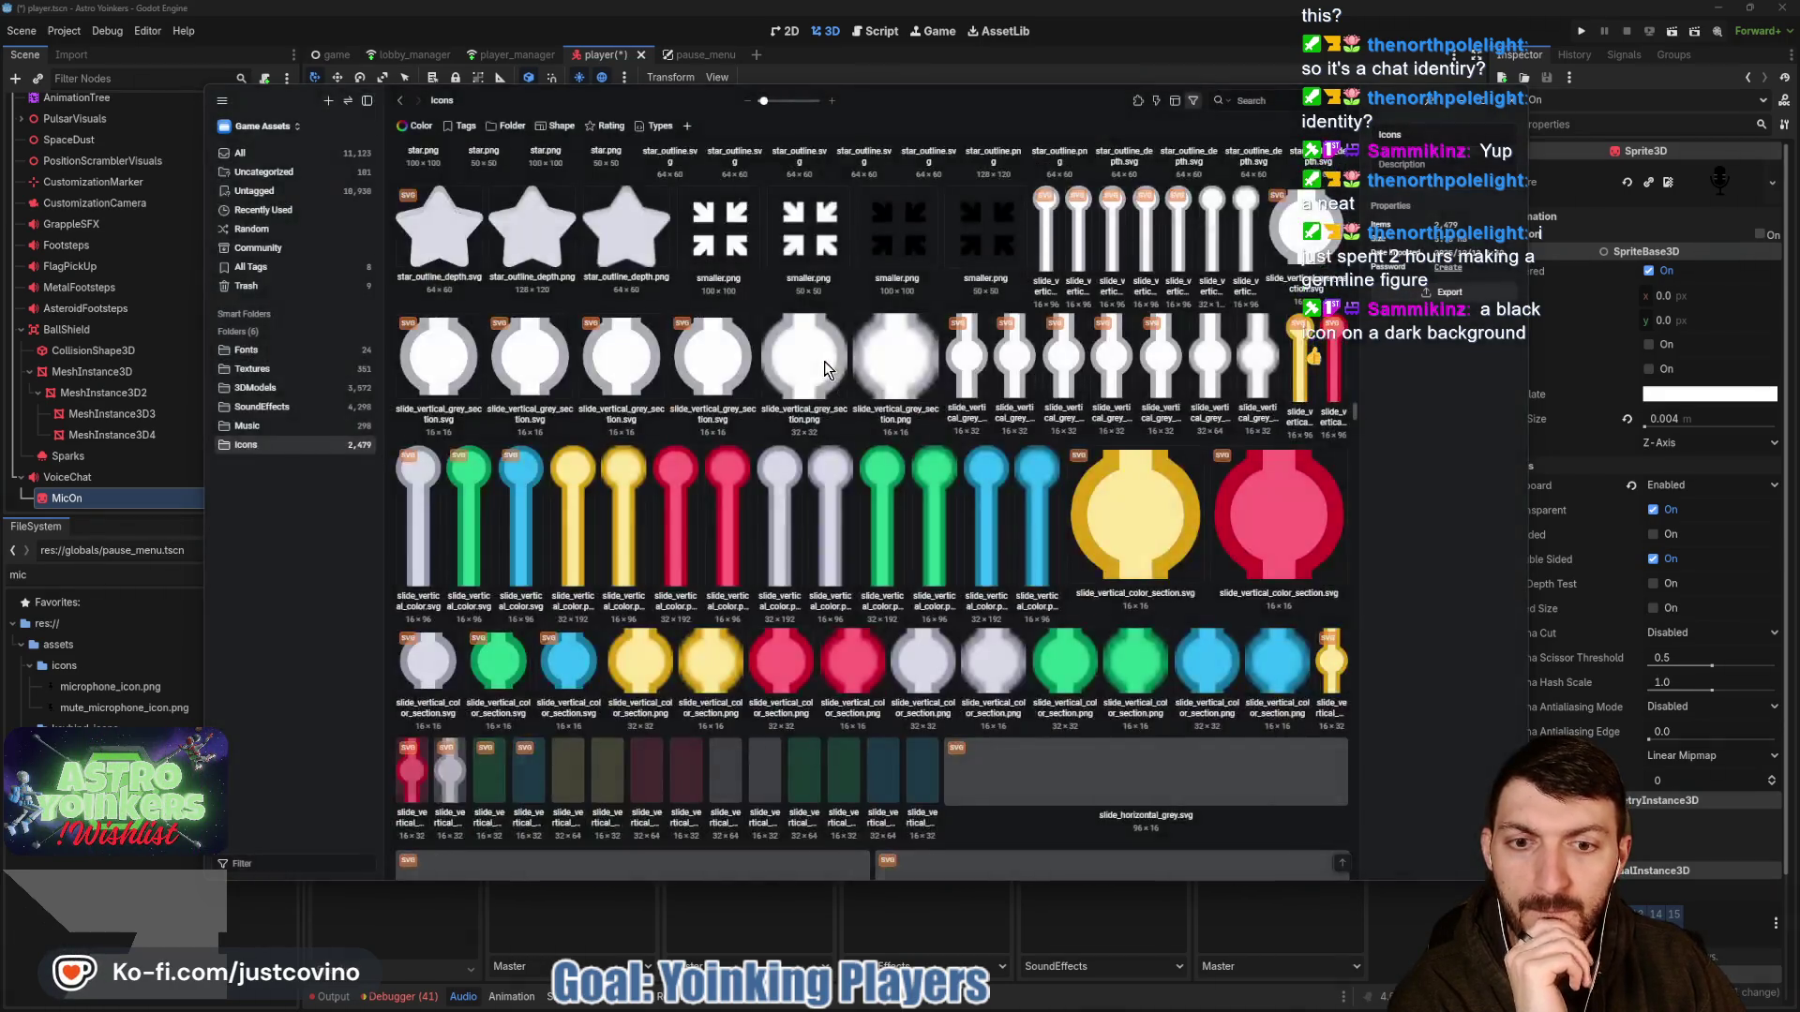
scroll(824, 360, down, 12)
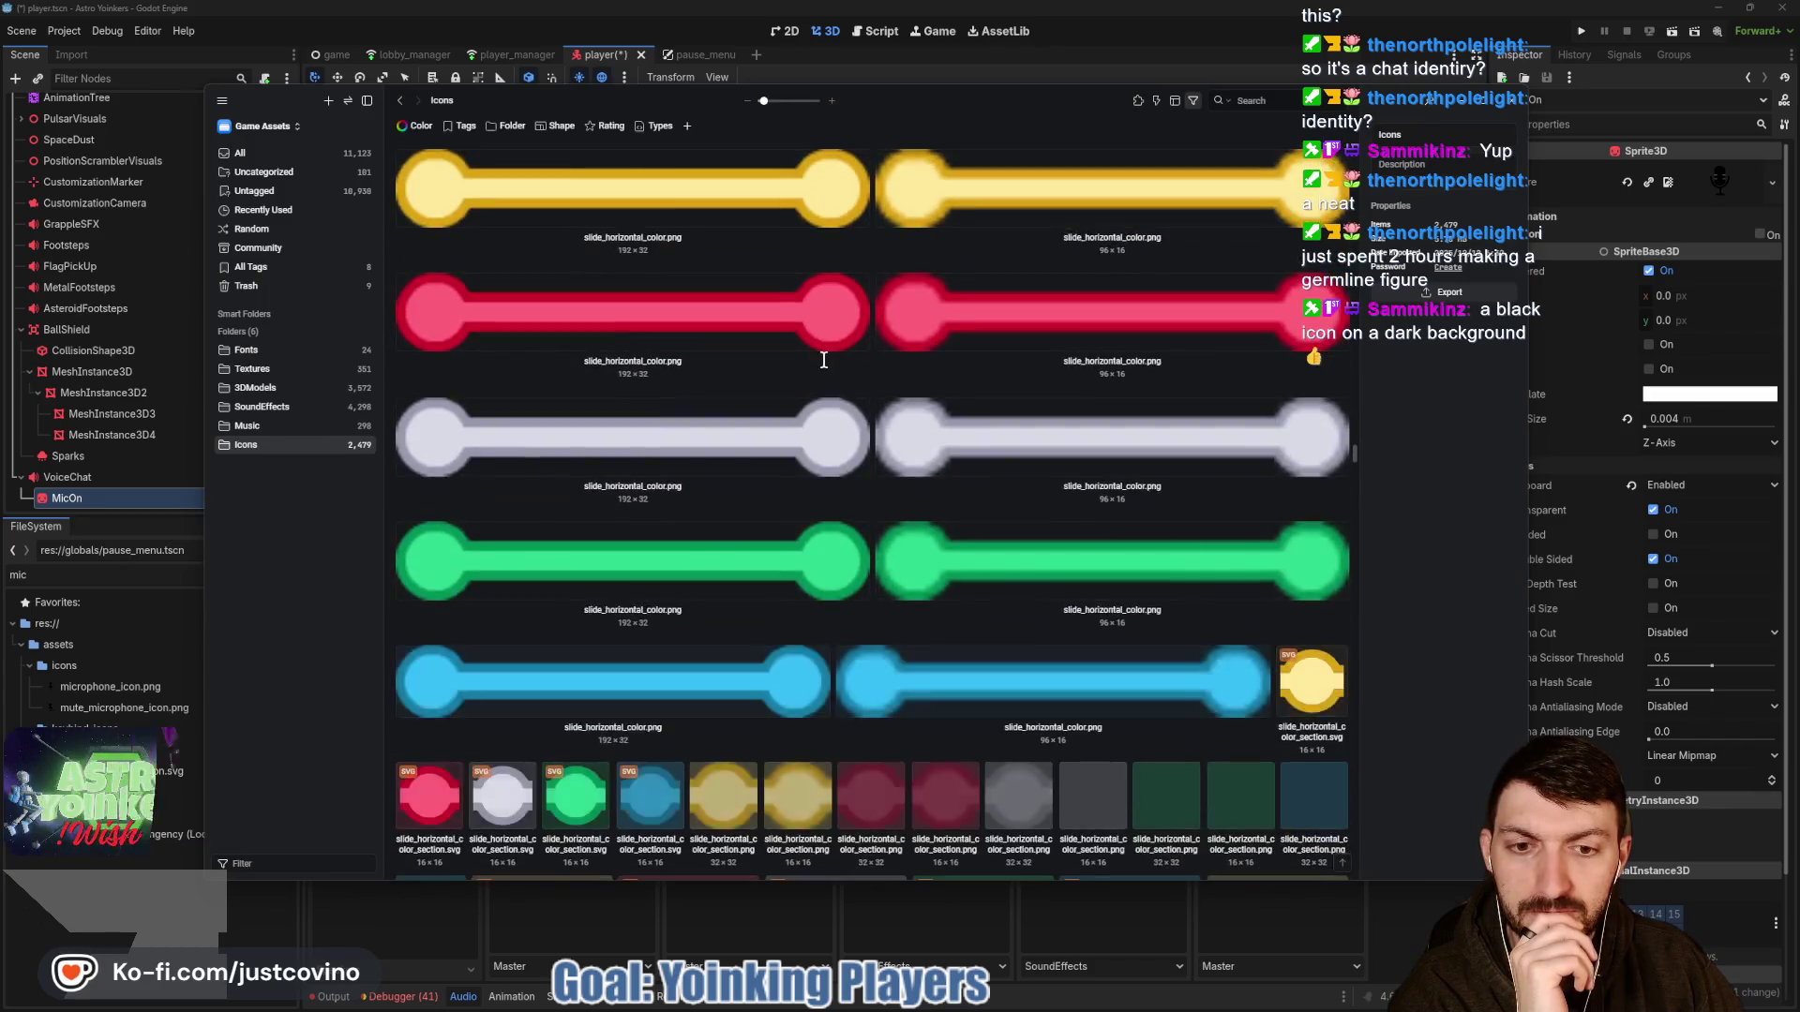
scroll(824, 360, down, 4)
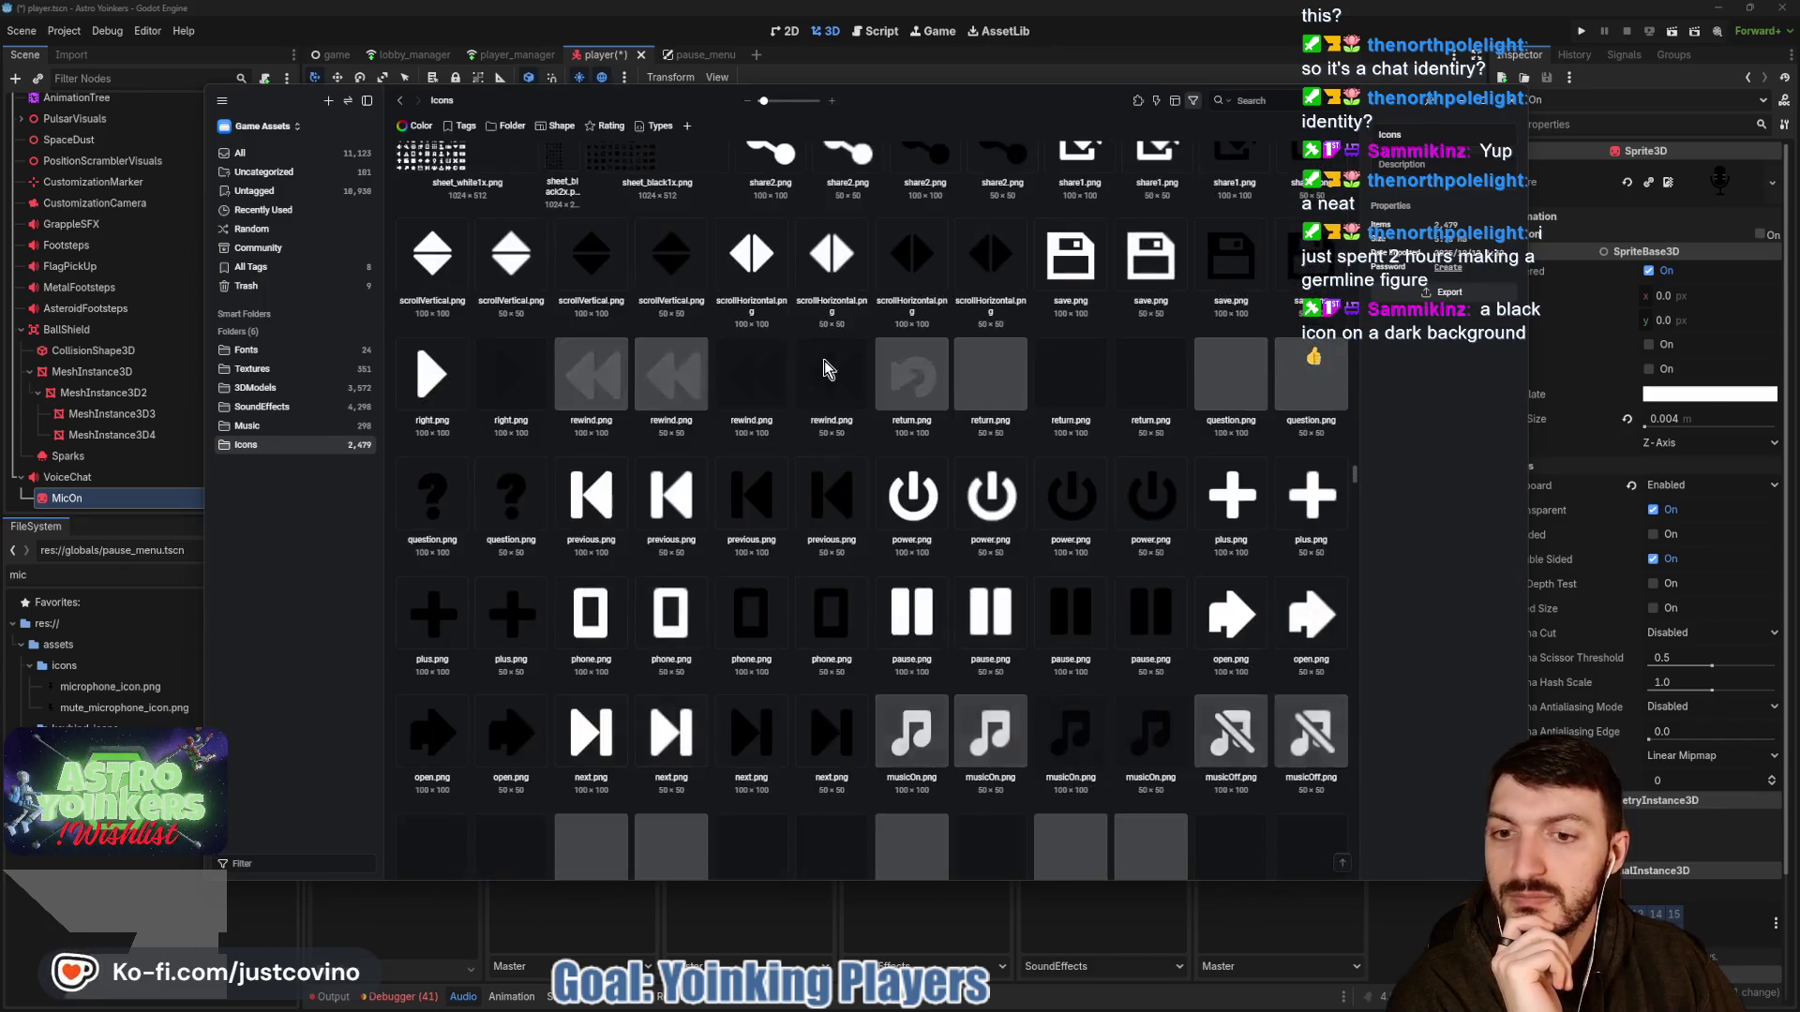
scroll(824, 364, down, 3)
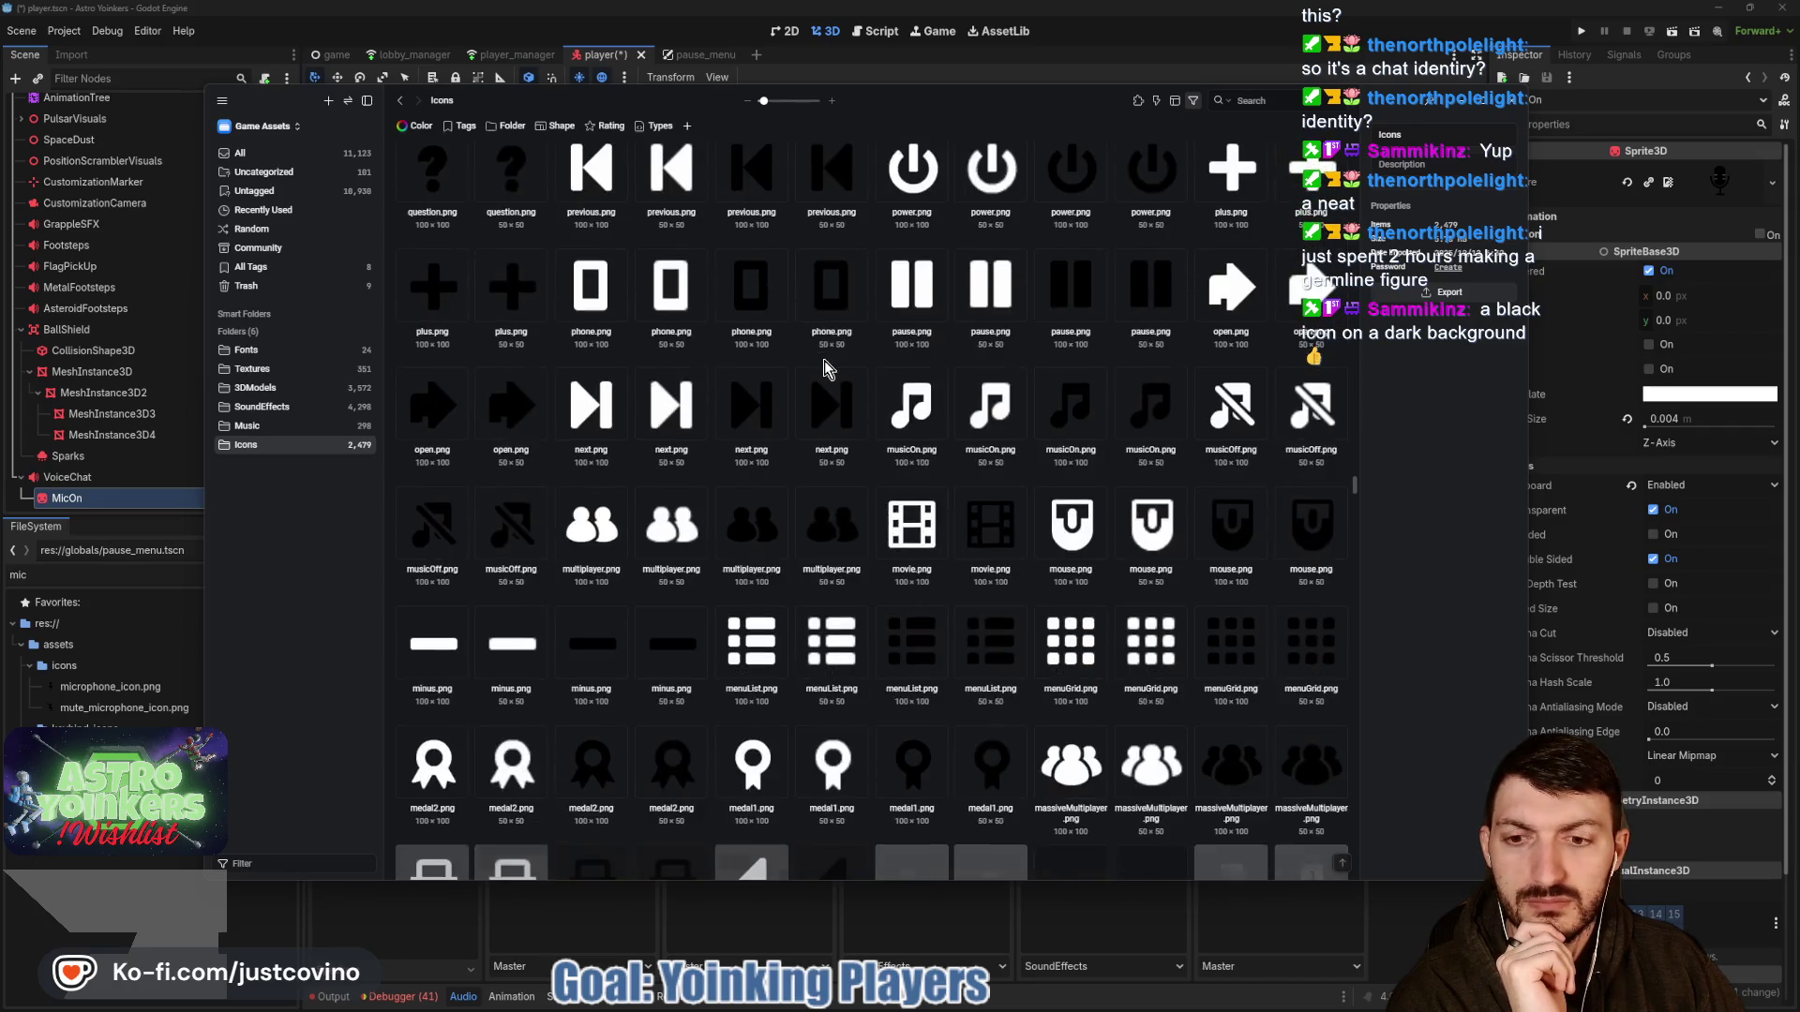
scroll(824, 364, down, 3)
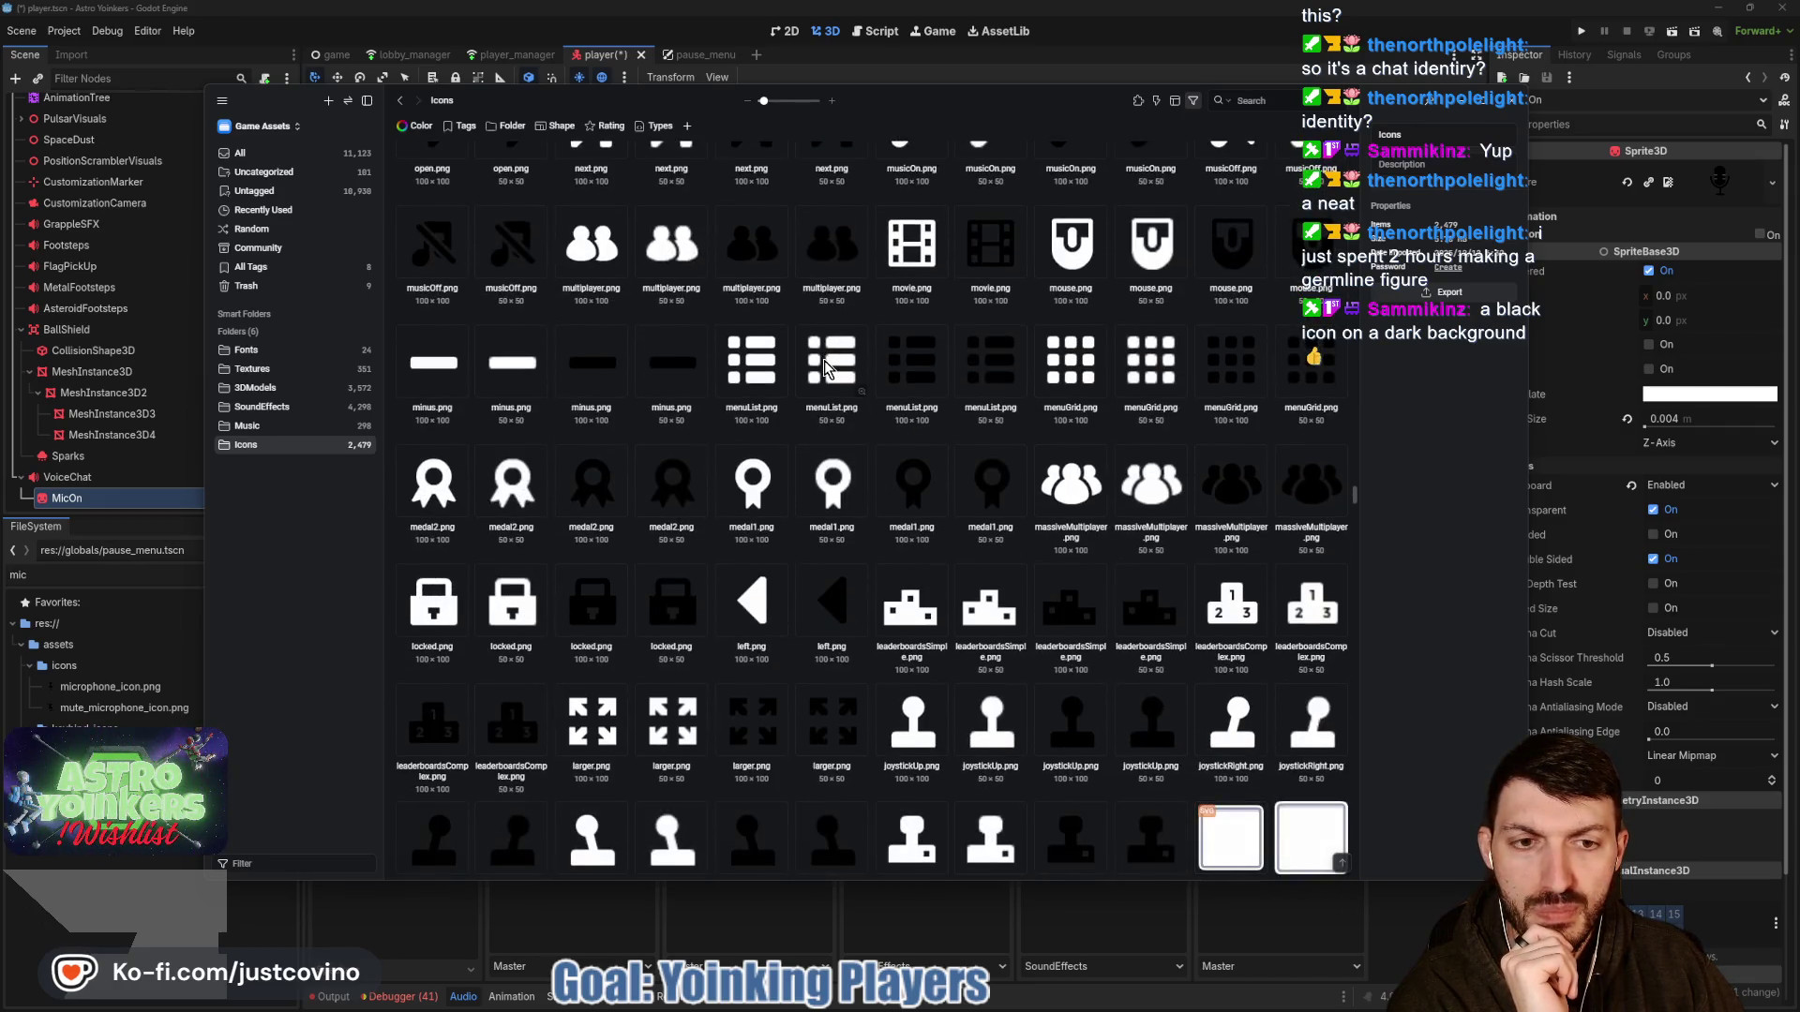
scroll(824, 366, down, 5)
scroll(814, 369, down, 7)
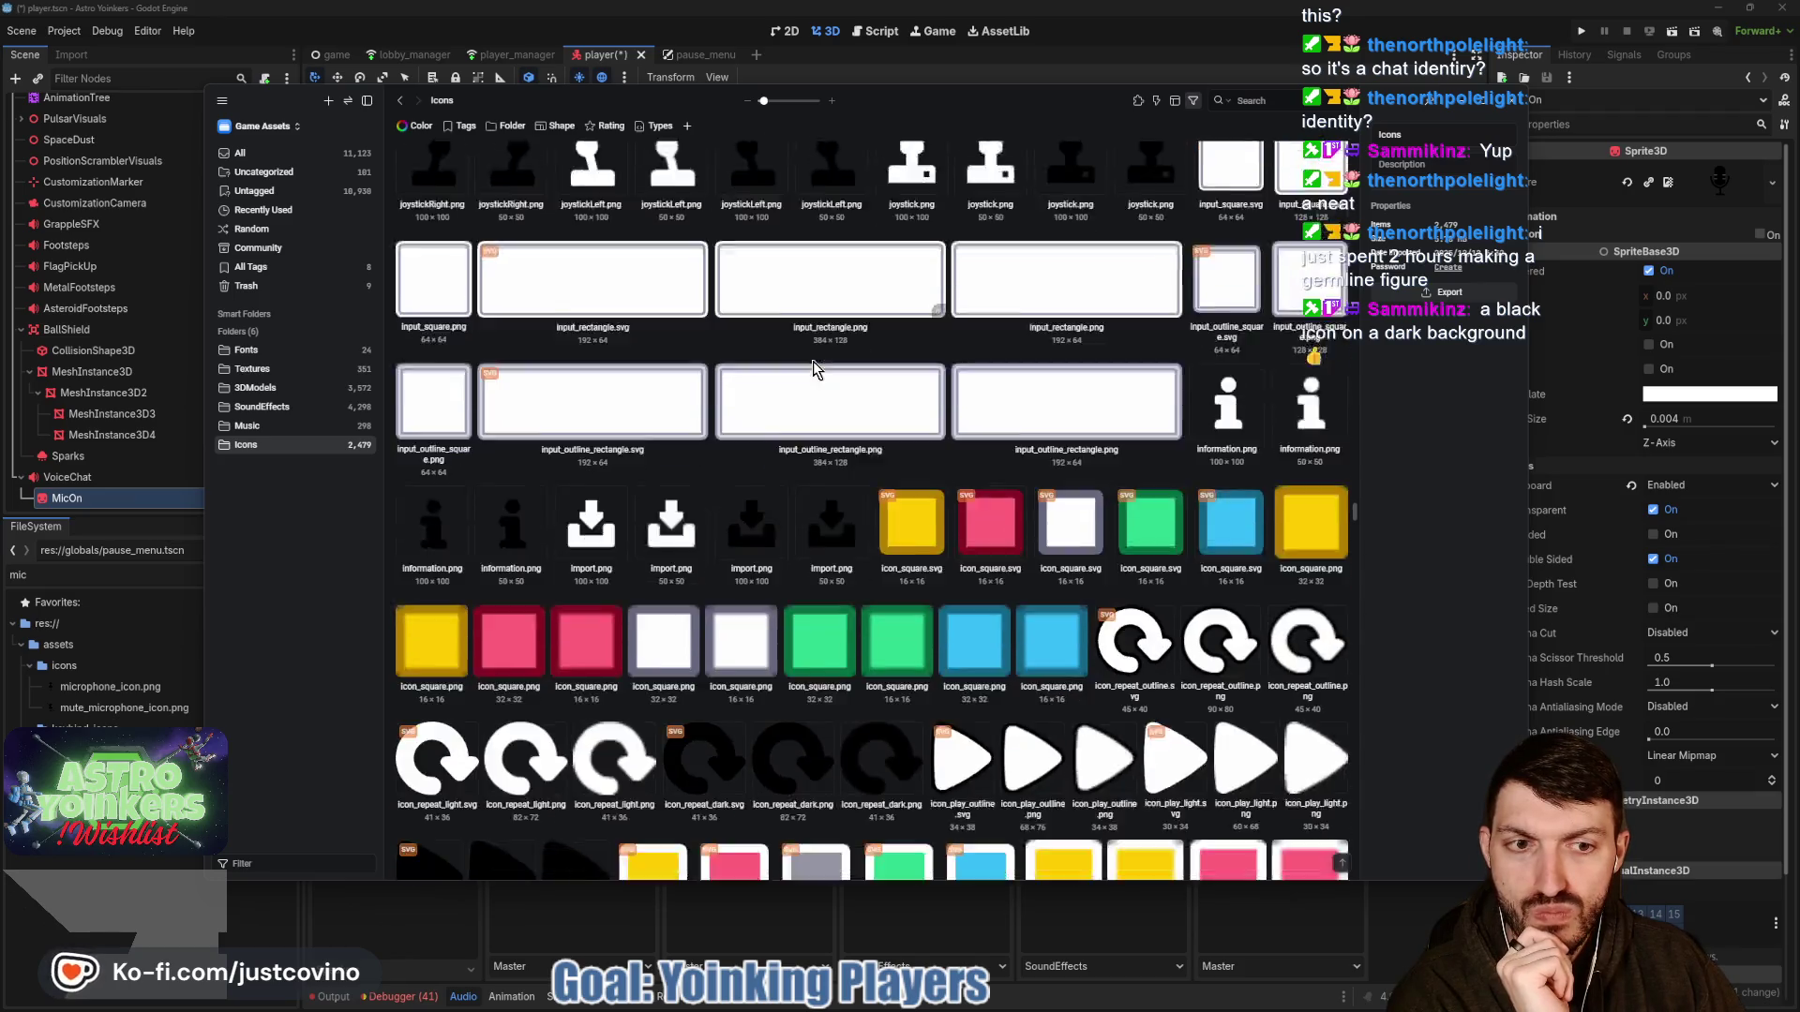
scroll(812, 366, down, 8)
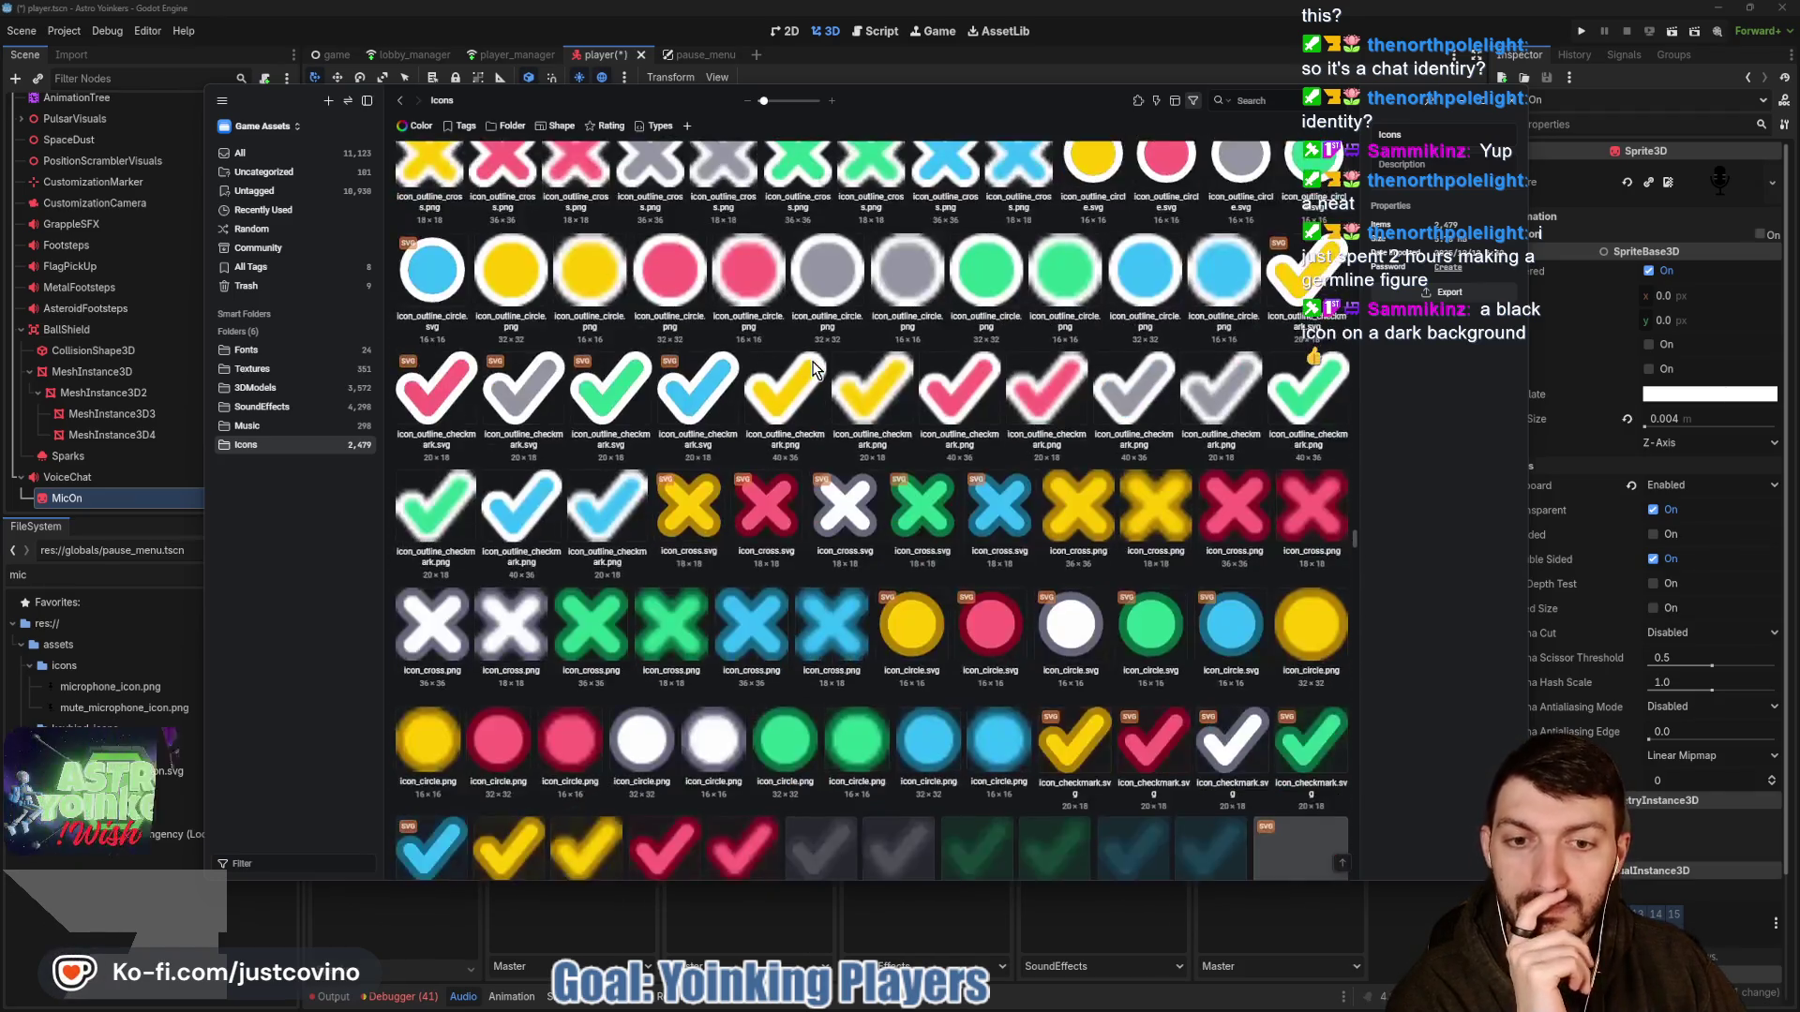
scroll(812, 367, down, 3)
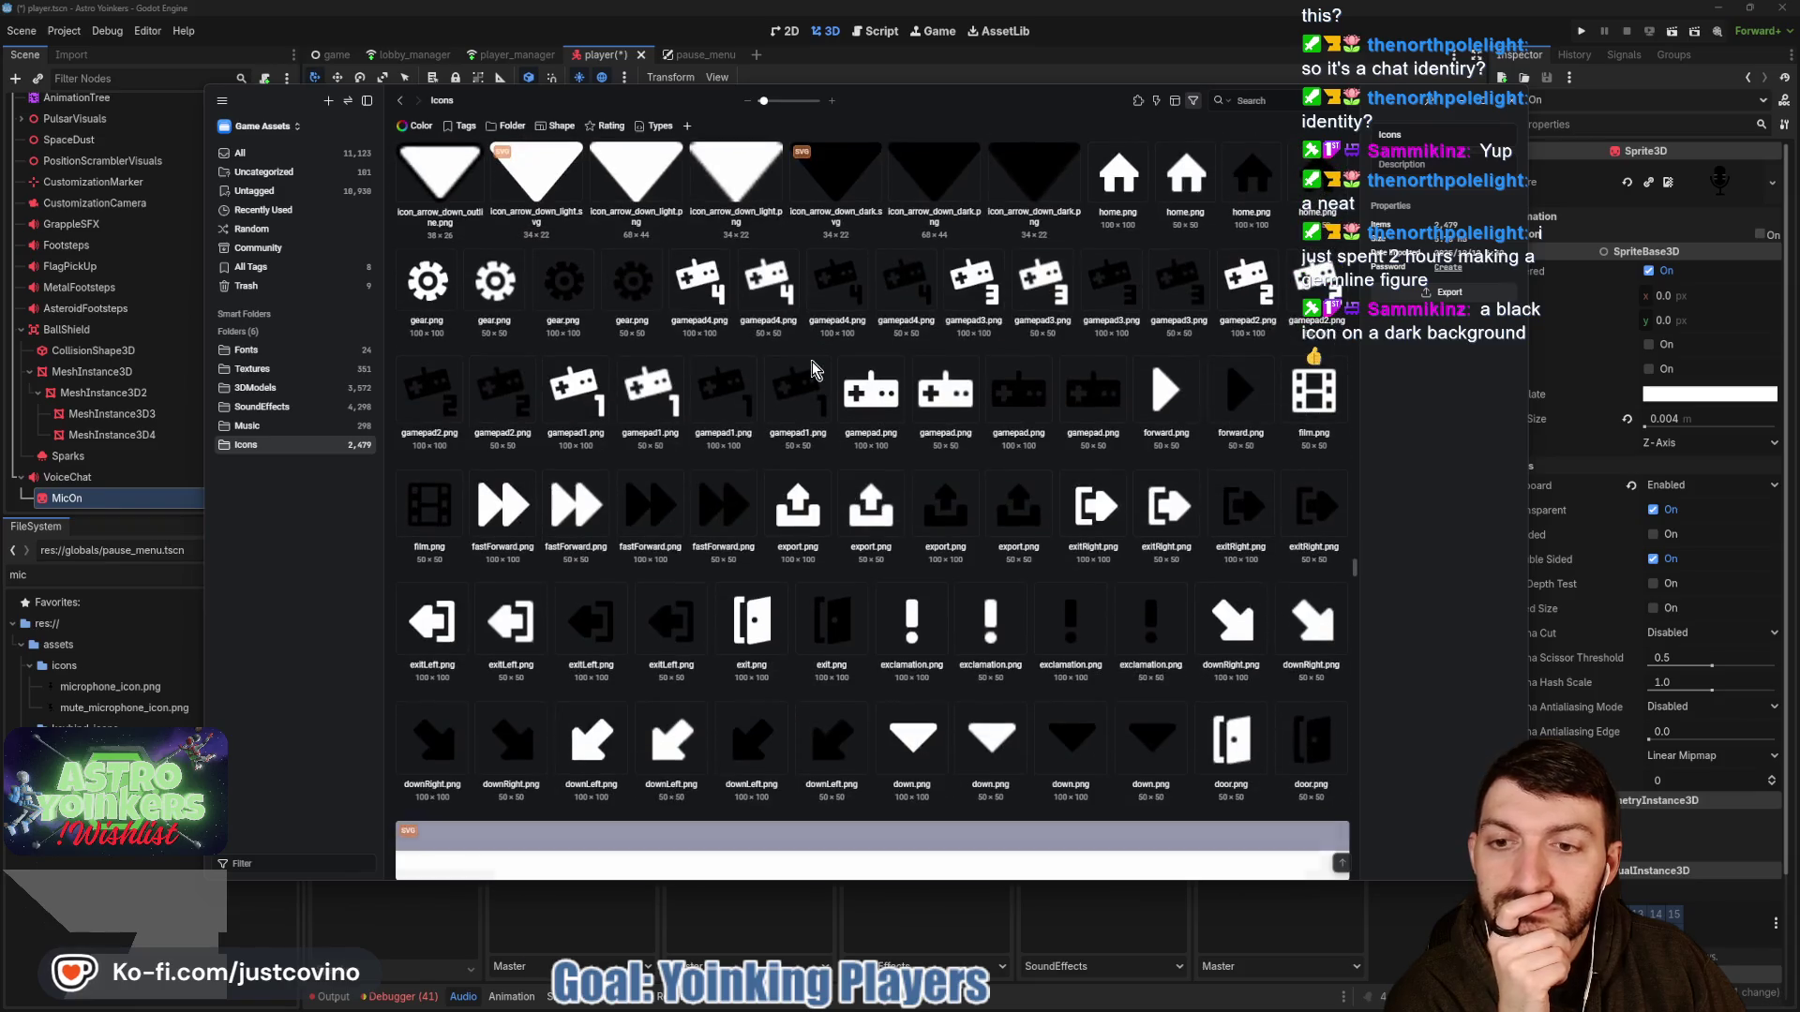
scroll(812, 366, down, 8)
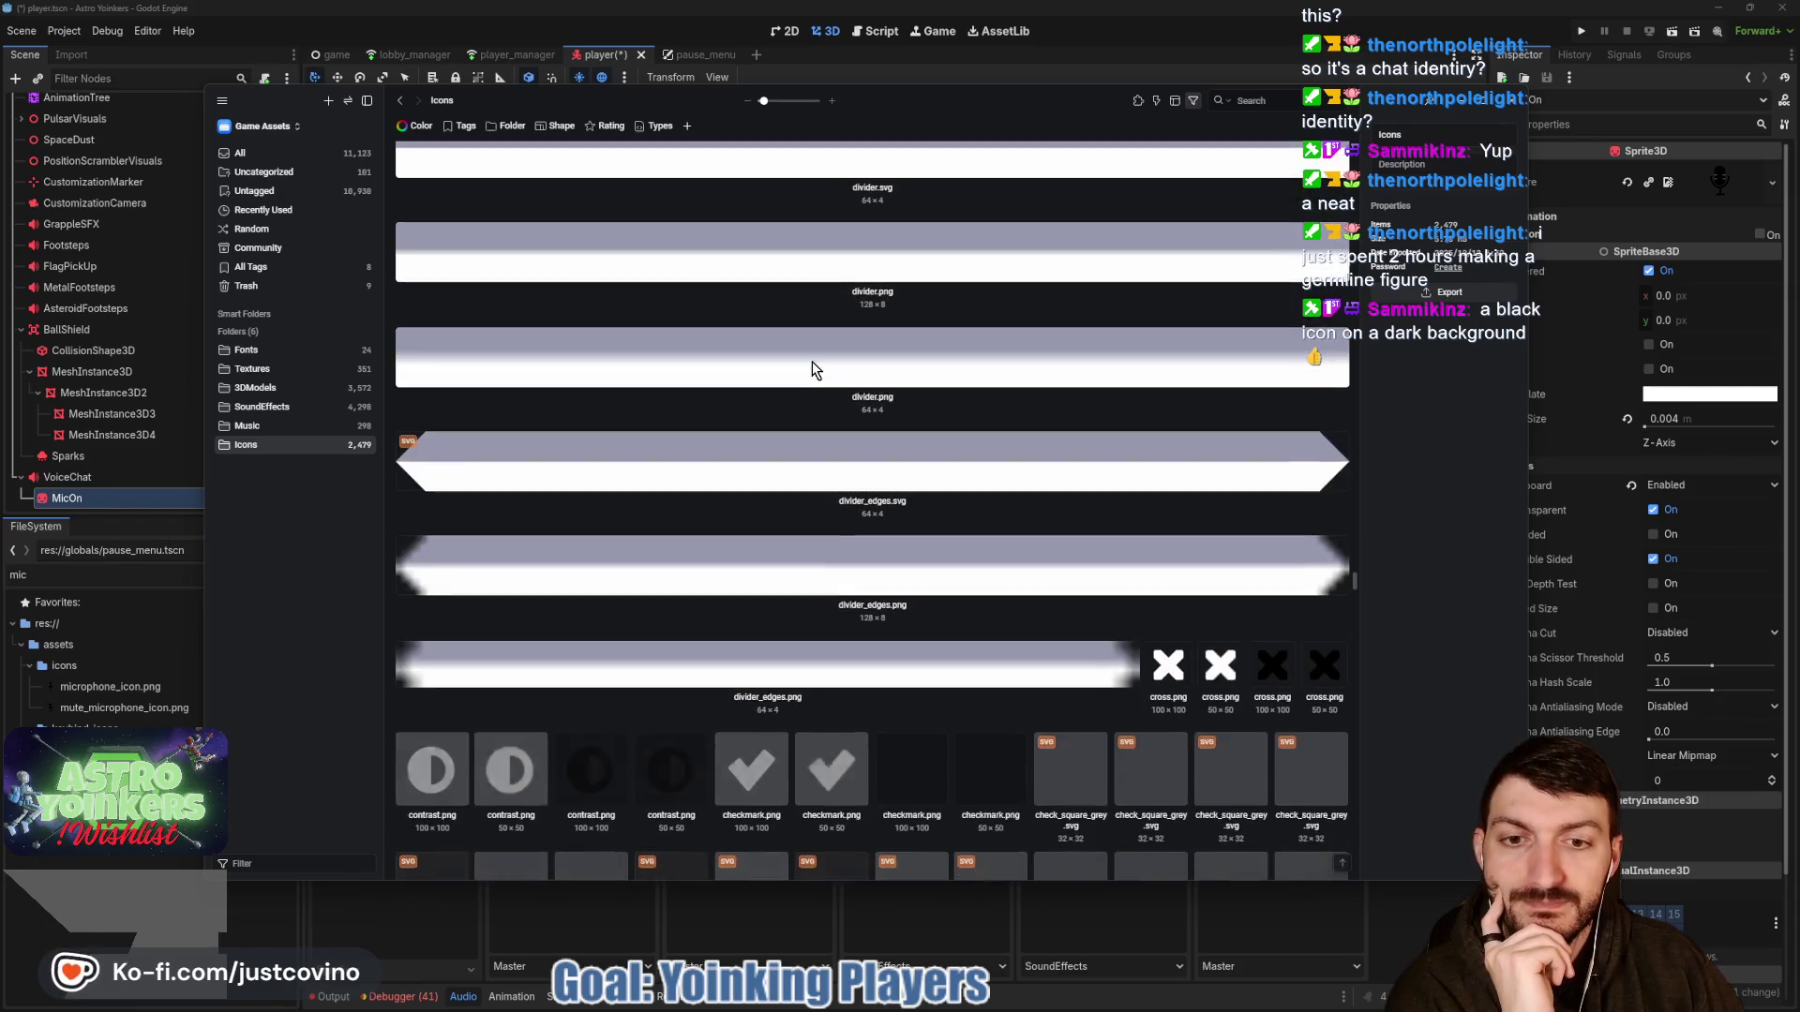
scroll(812, 365, down, 8)
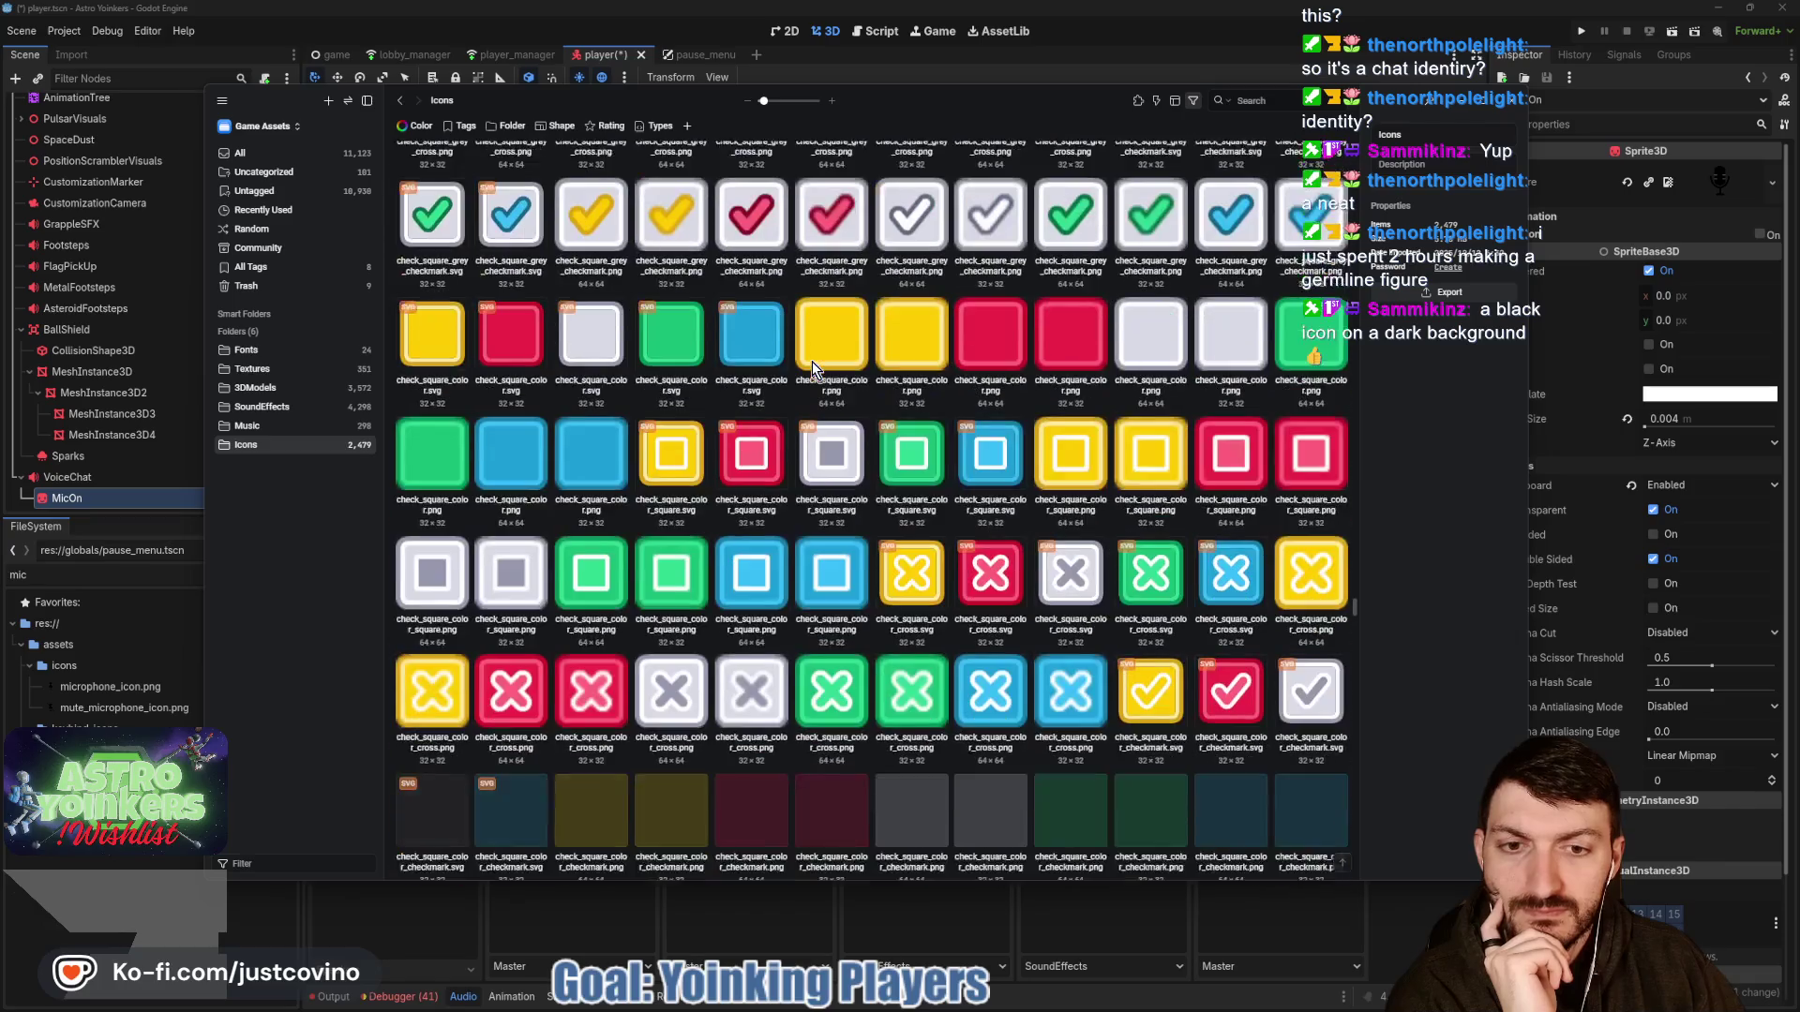
scroll(812, 361, down, 10)
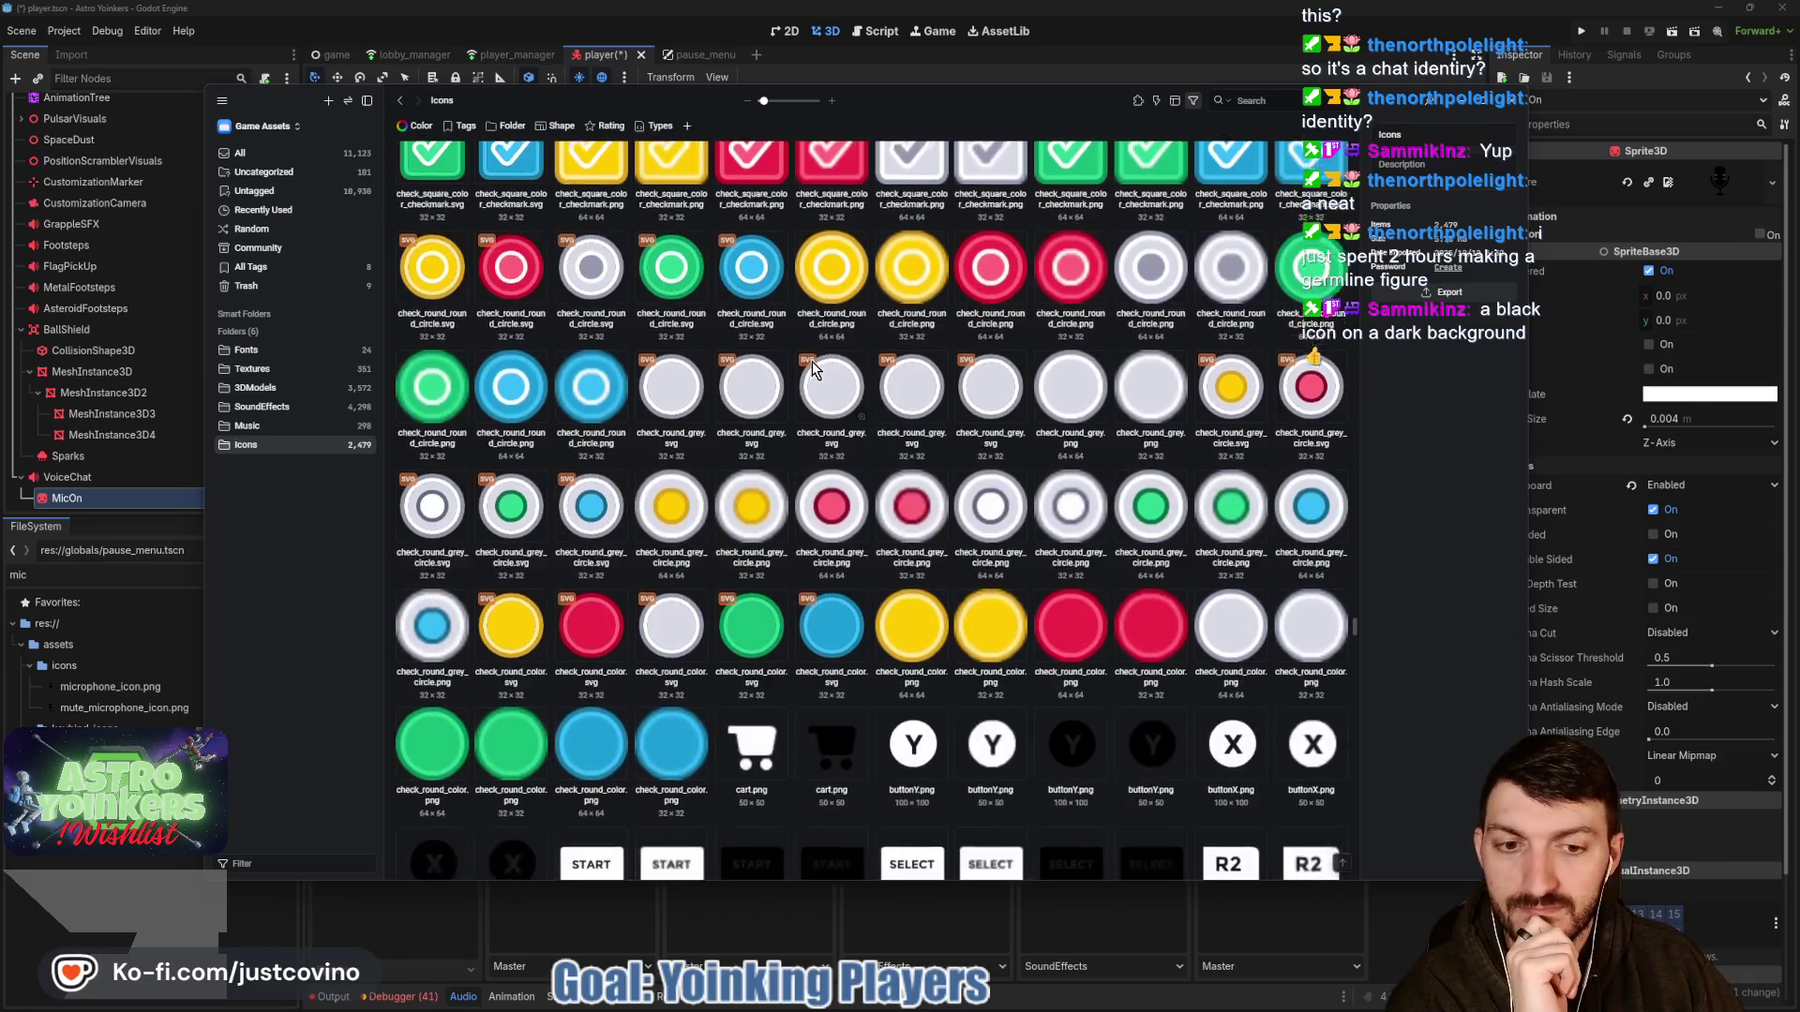
scroll(809, 362, down, 10)
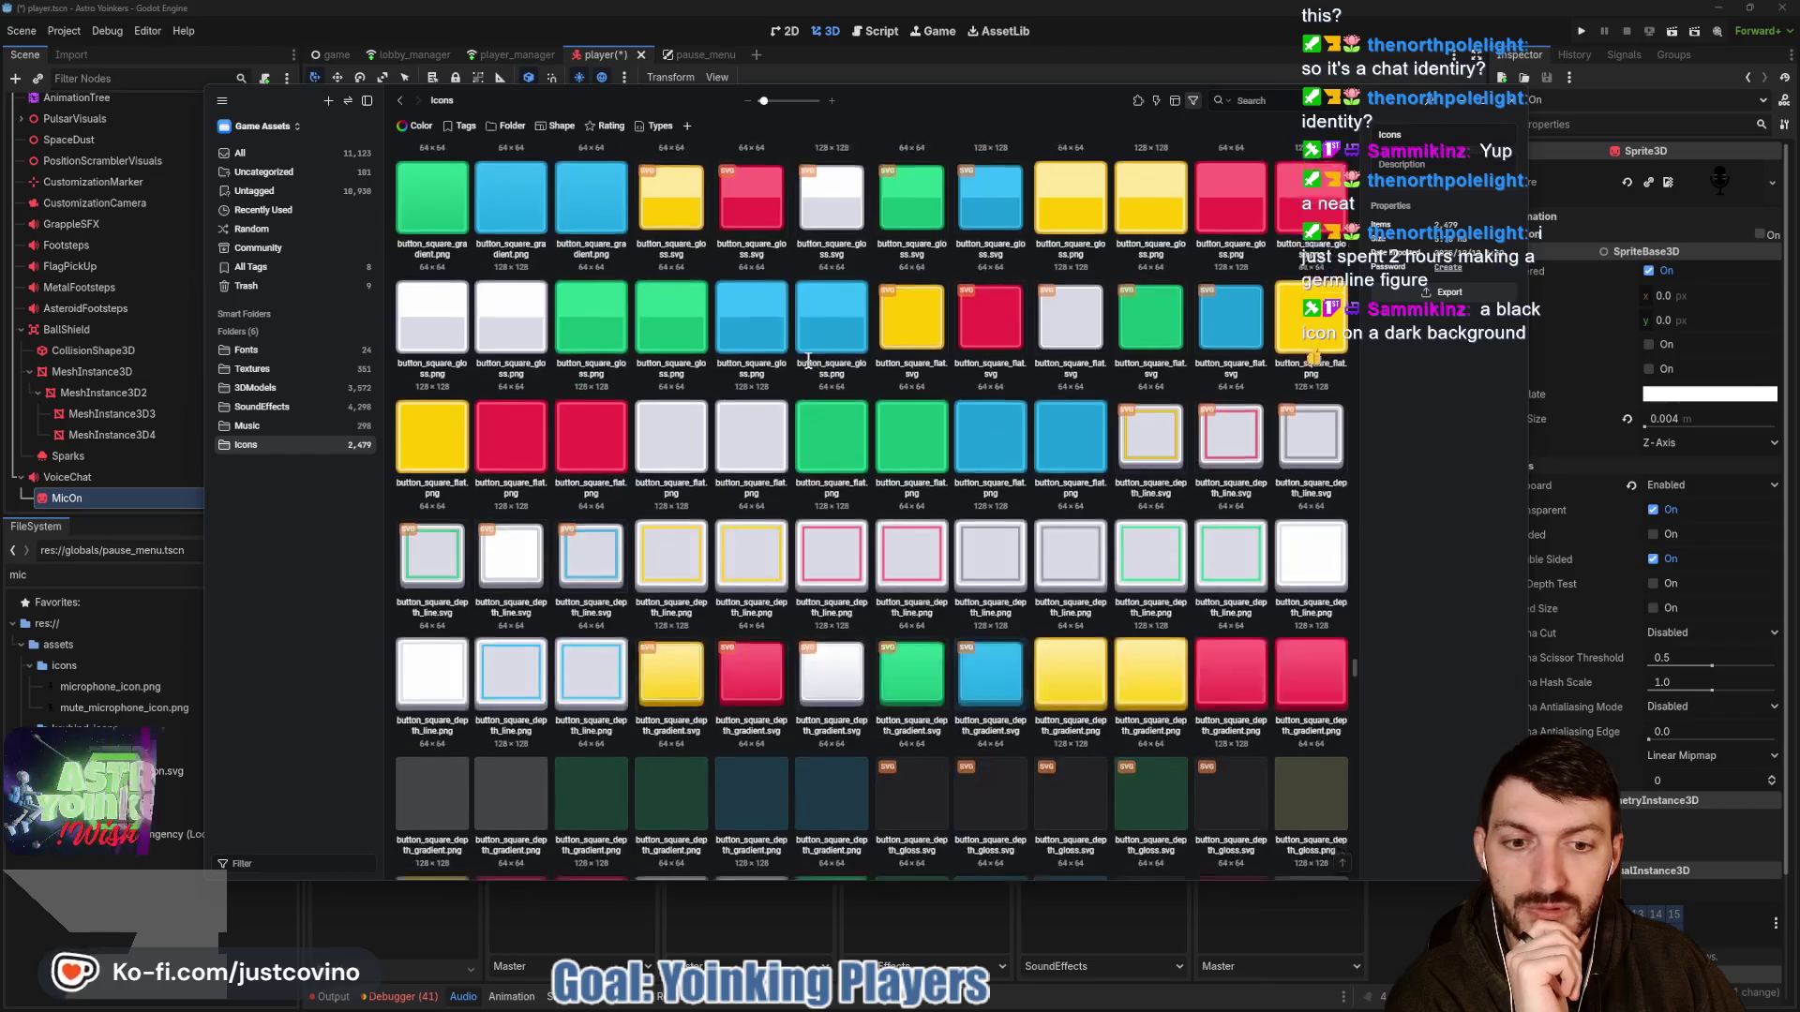
scroll(808, 362, down, 10)
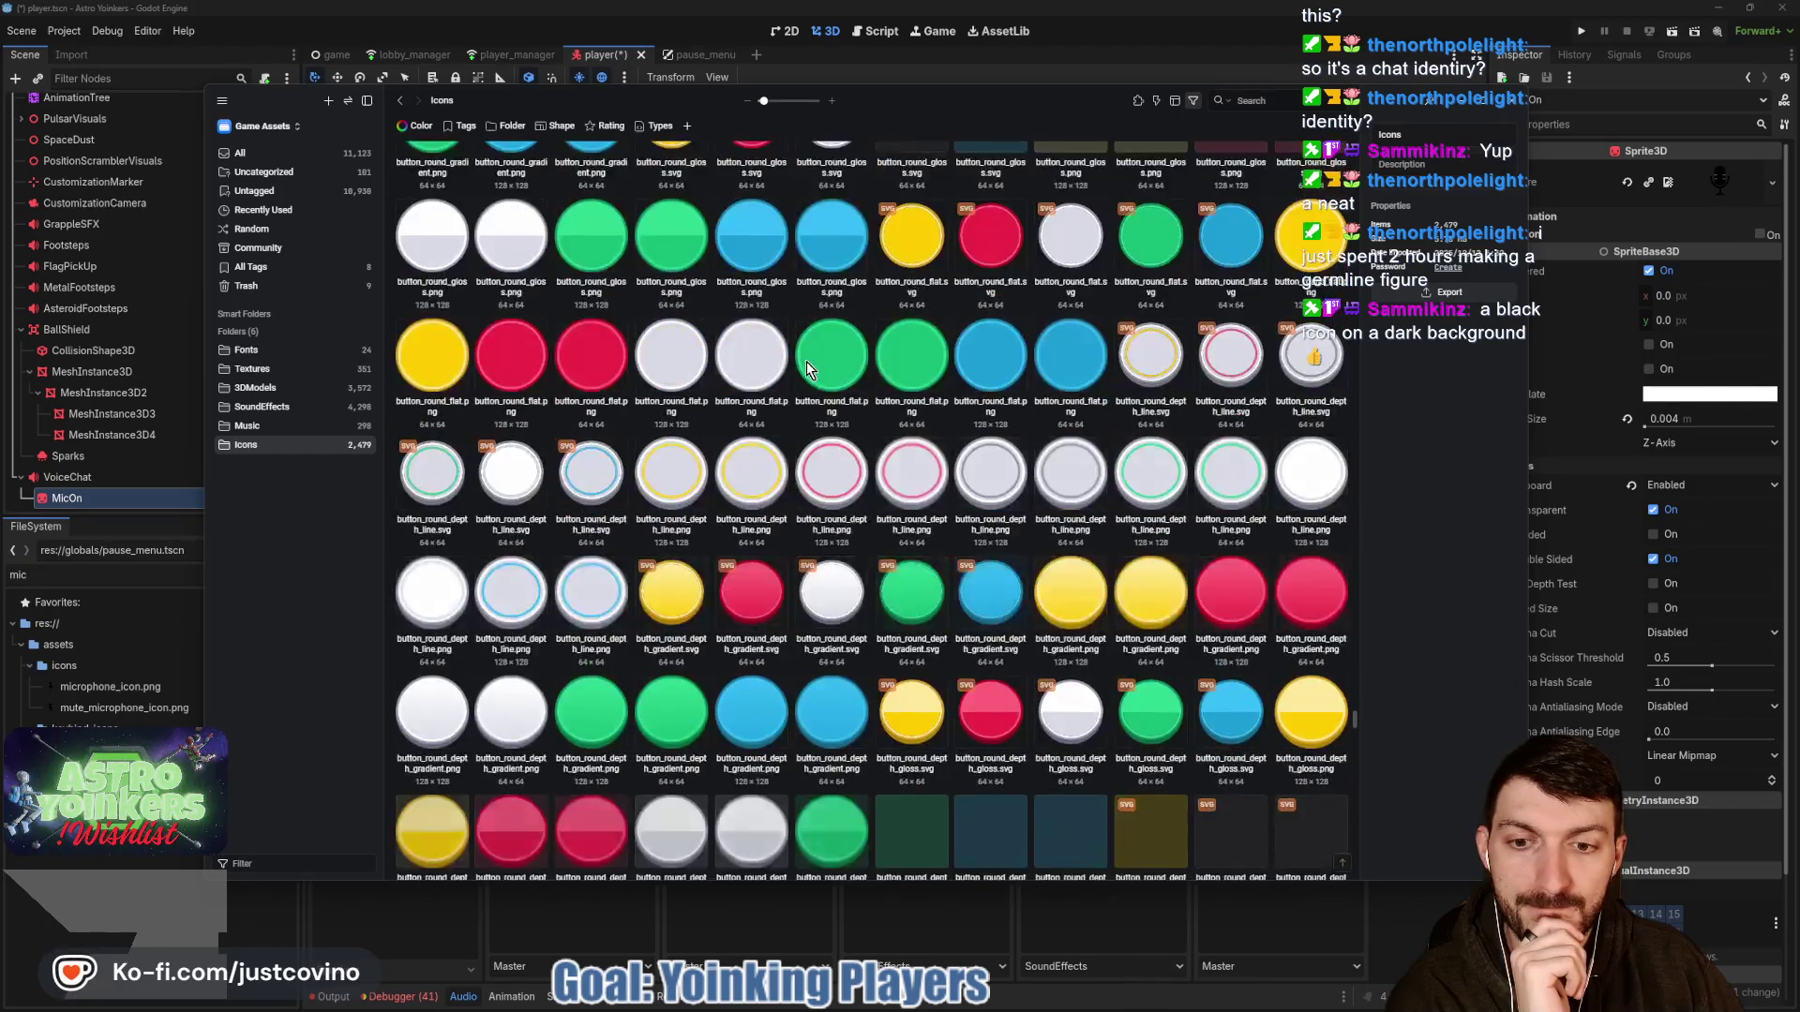
scroll(797, 362, down, 10)
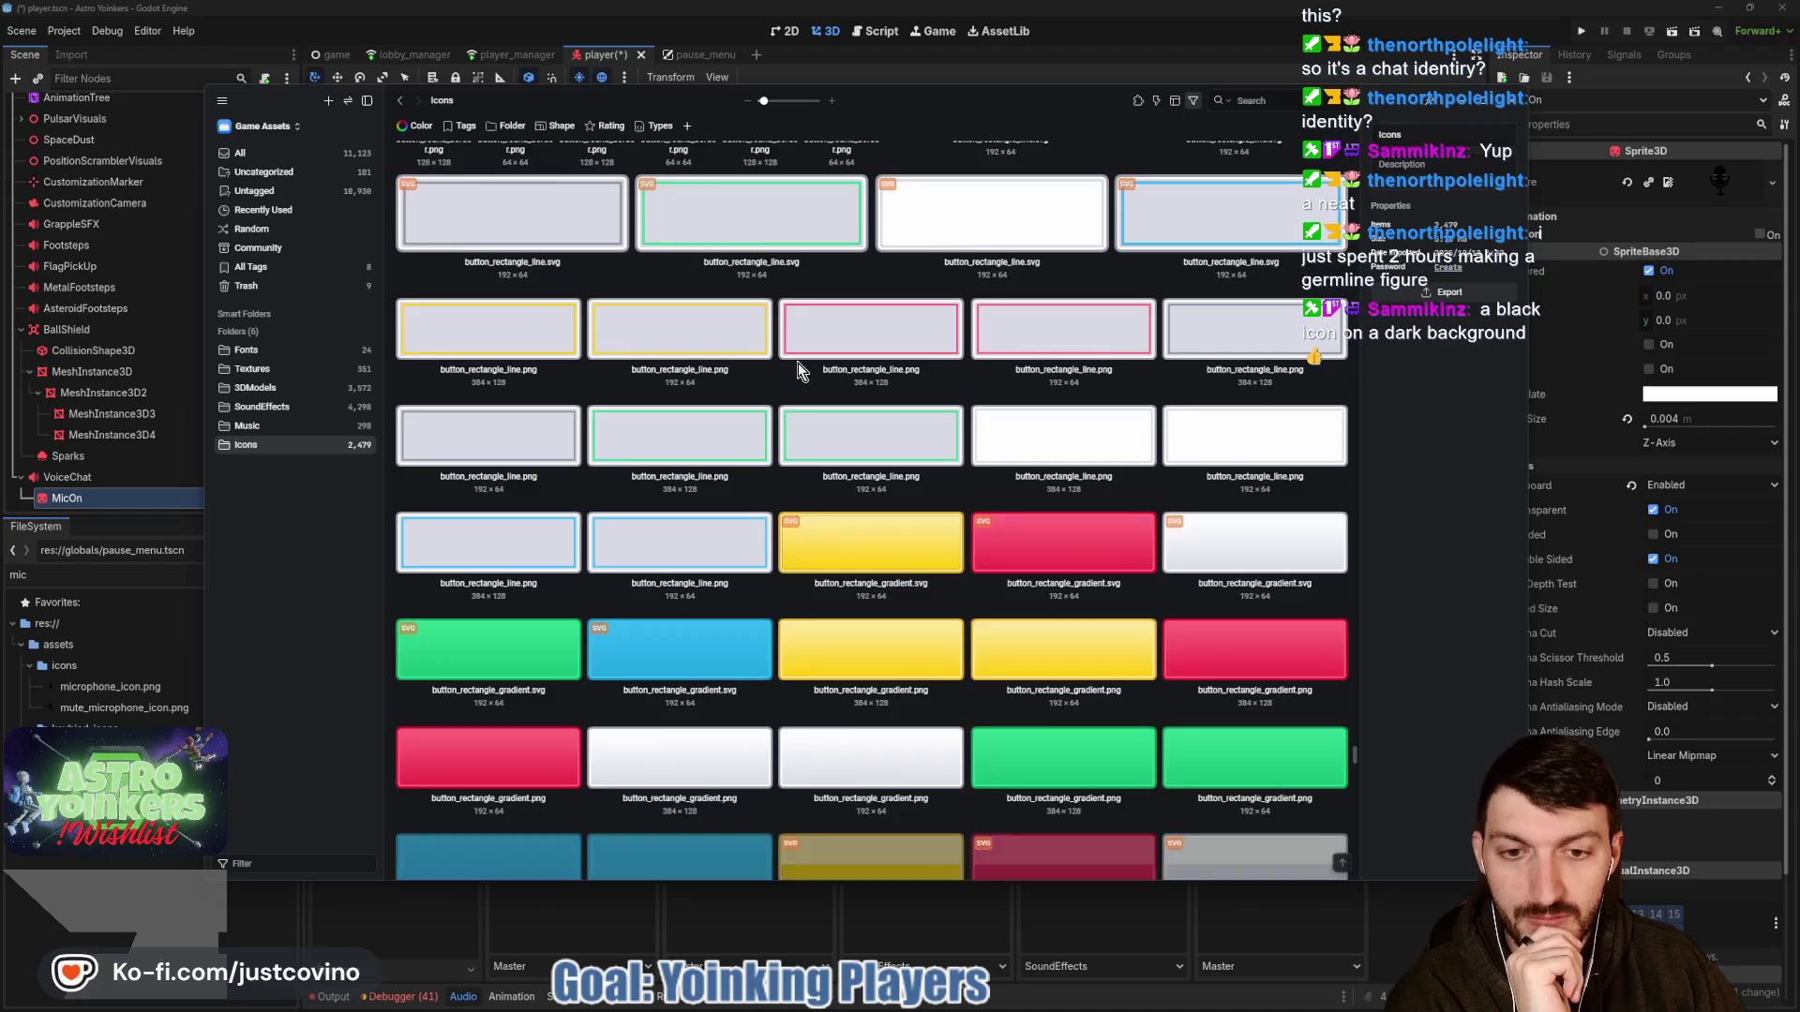
scroll(796, 363, down, 10)
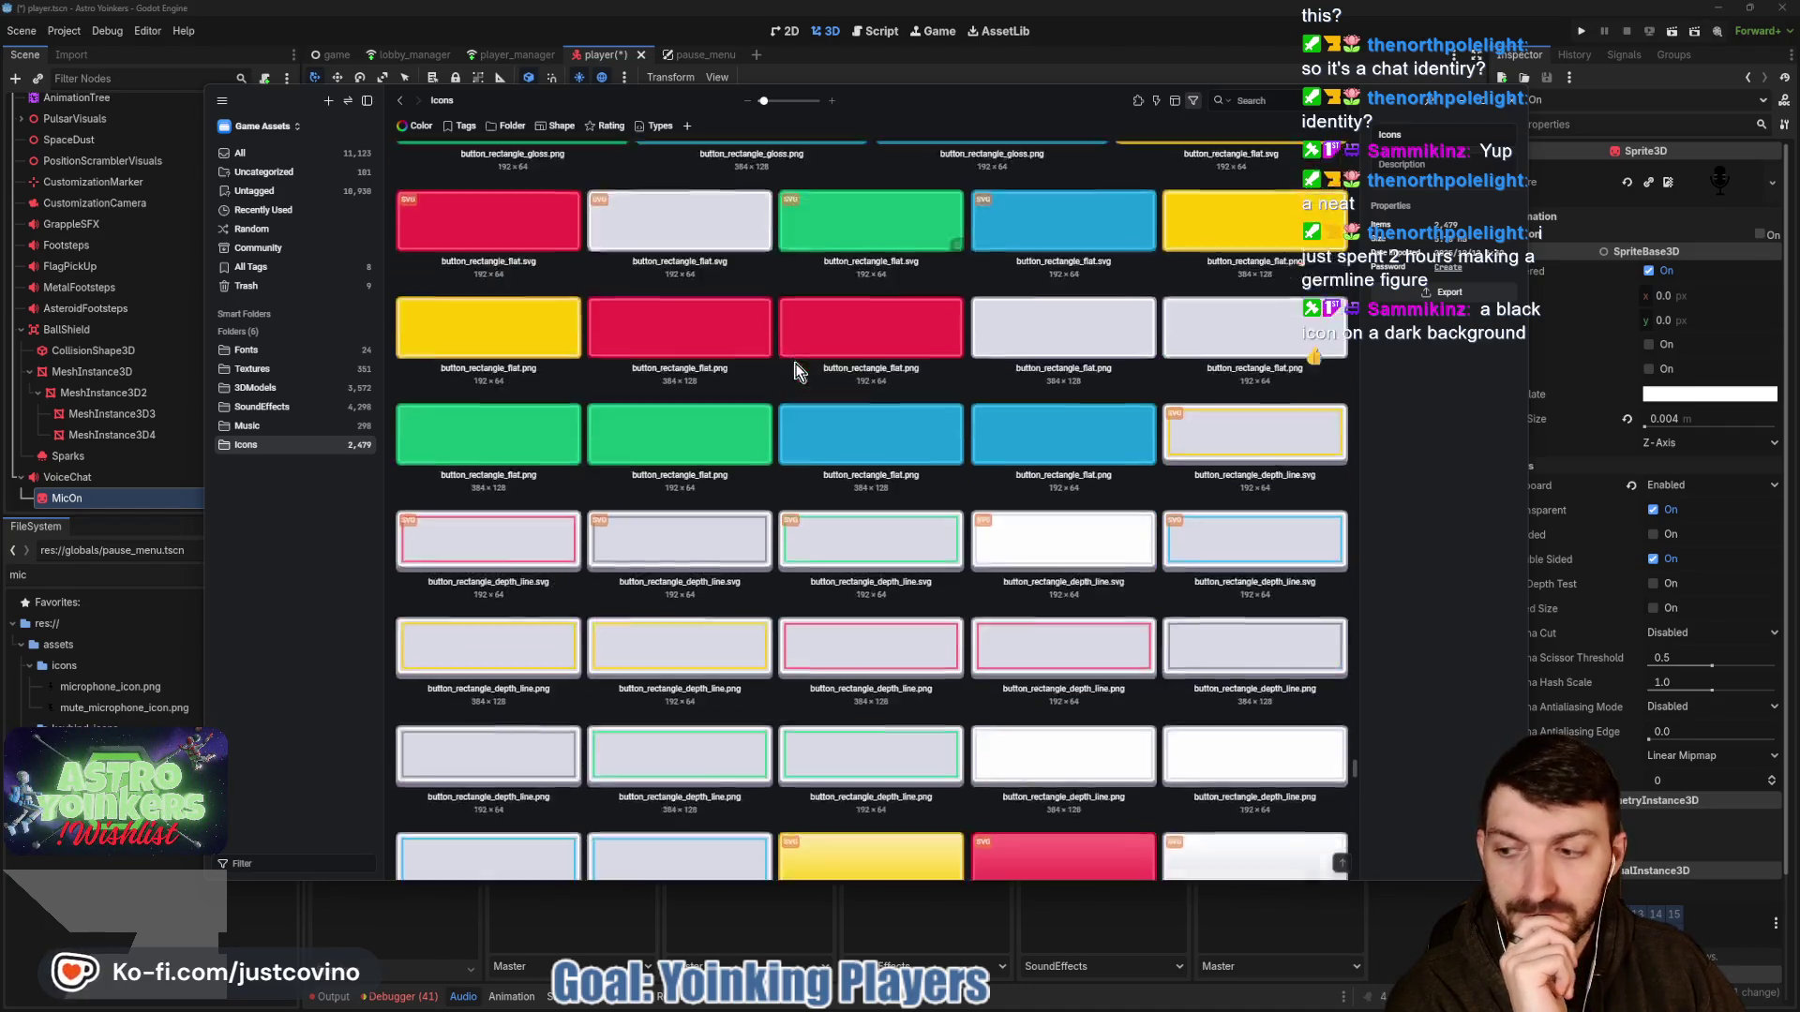
scroll(794, 368, down, 10)
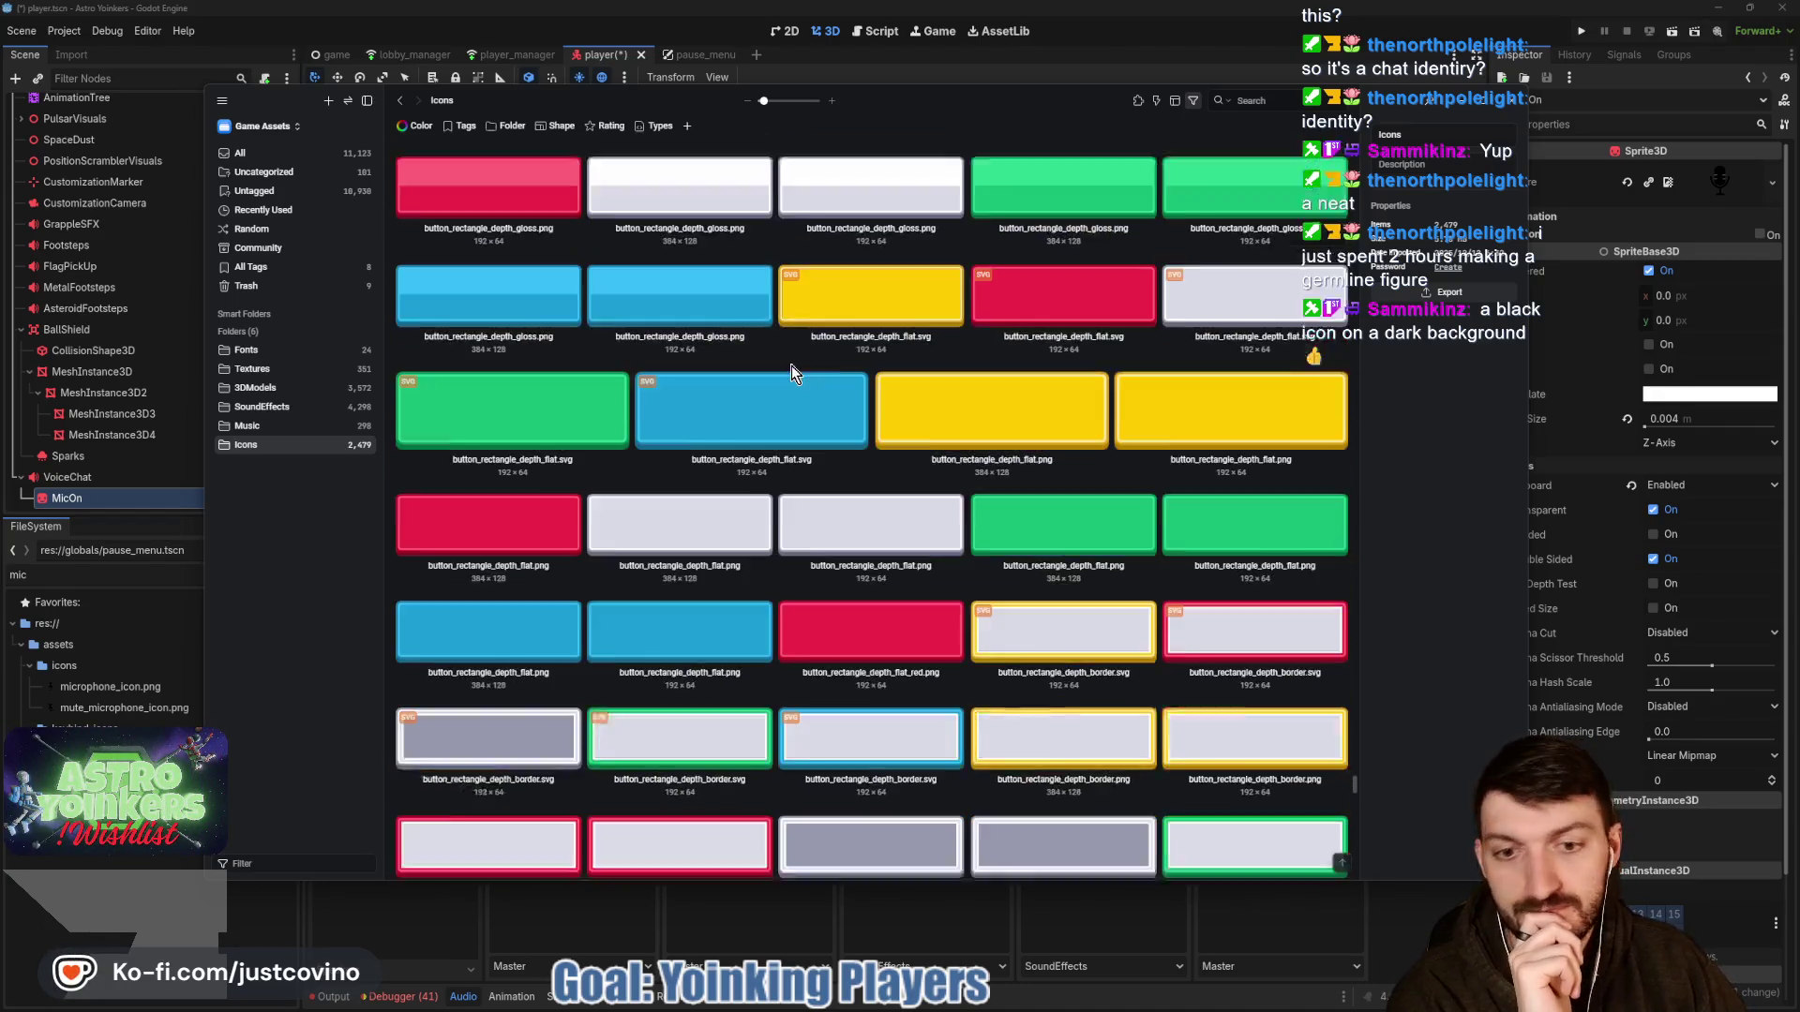
scroll(761, 365, down, 5)
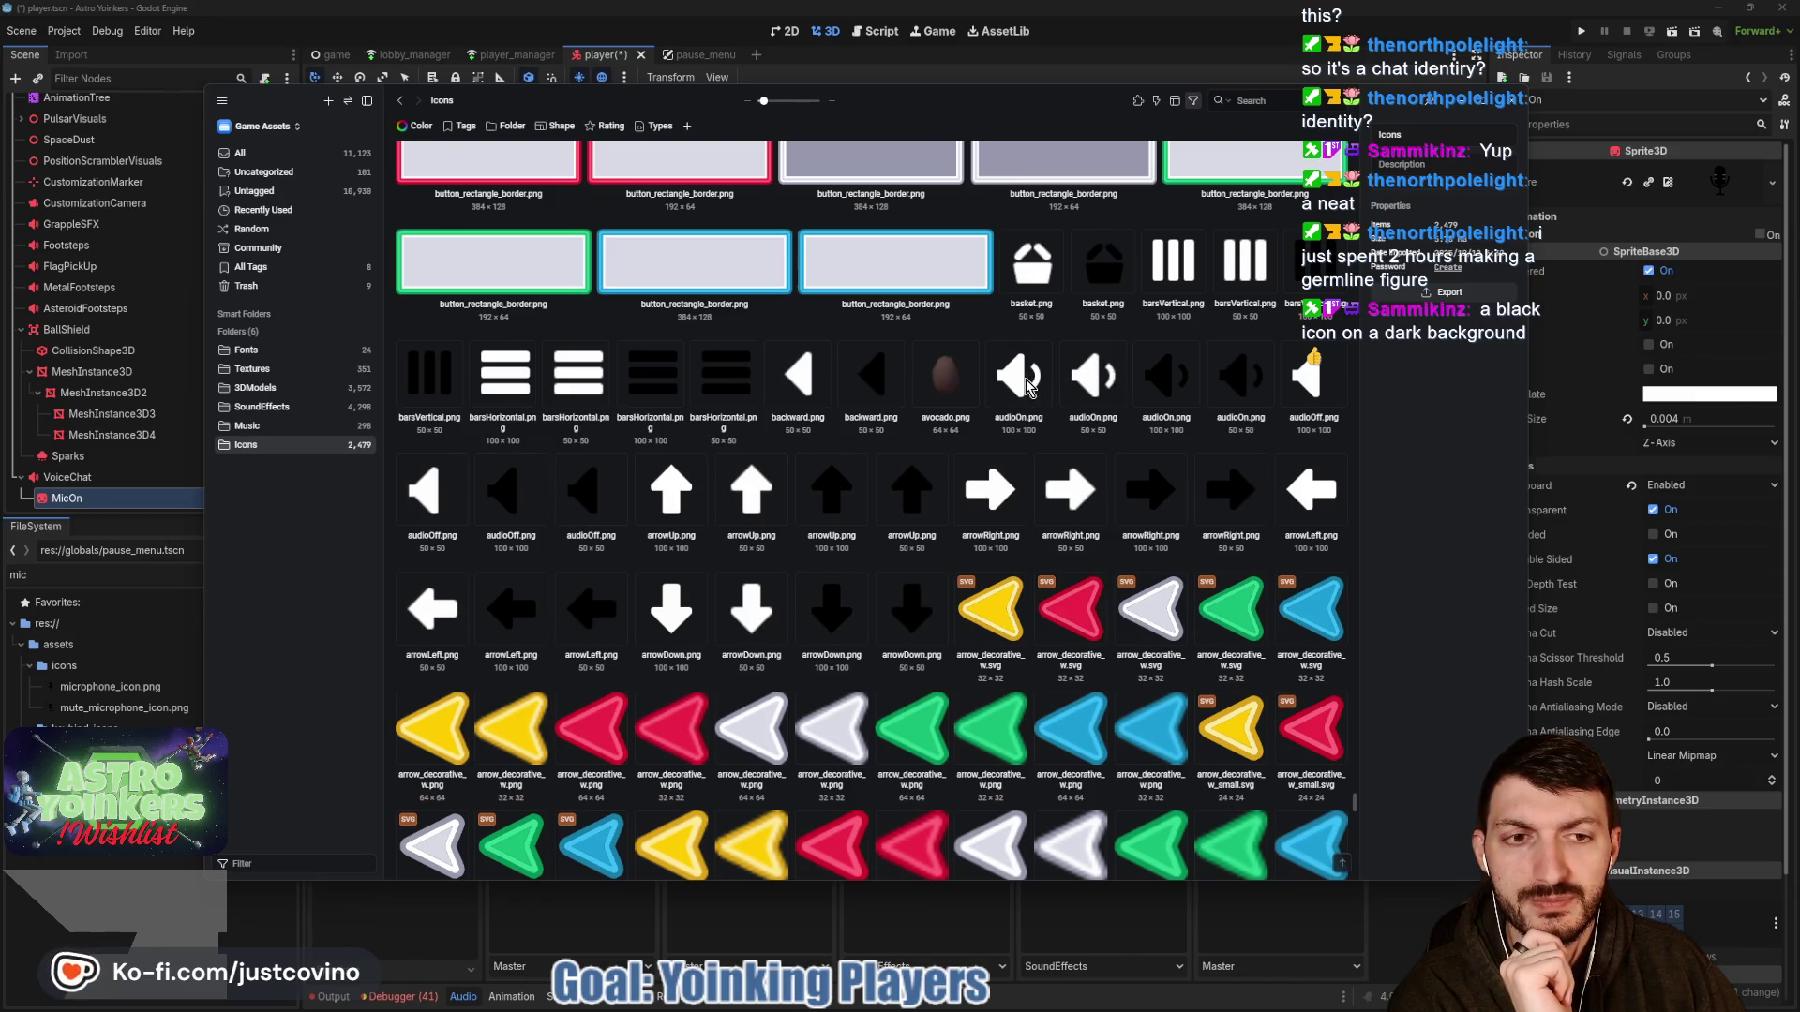
scroll(1028, 384, down, 10)
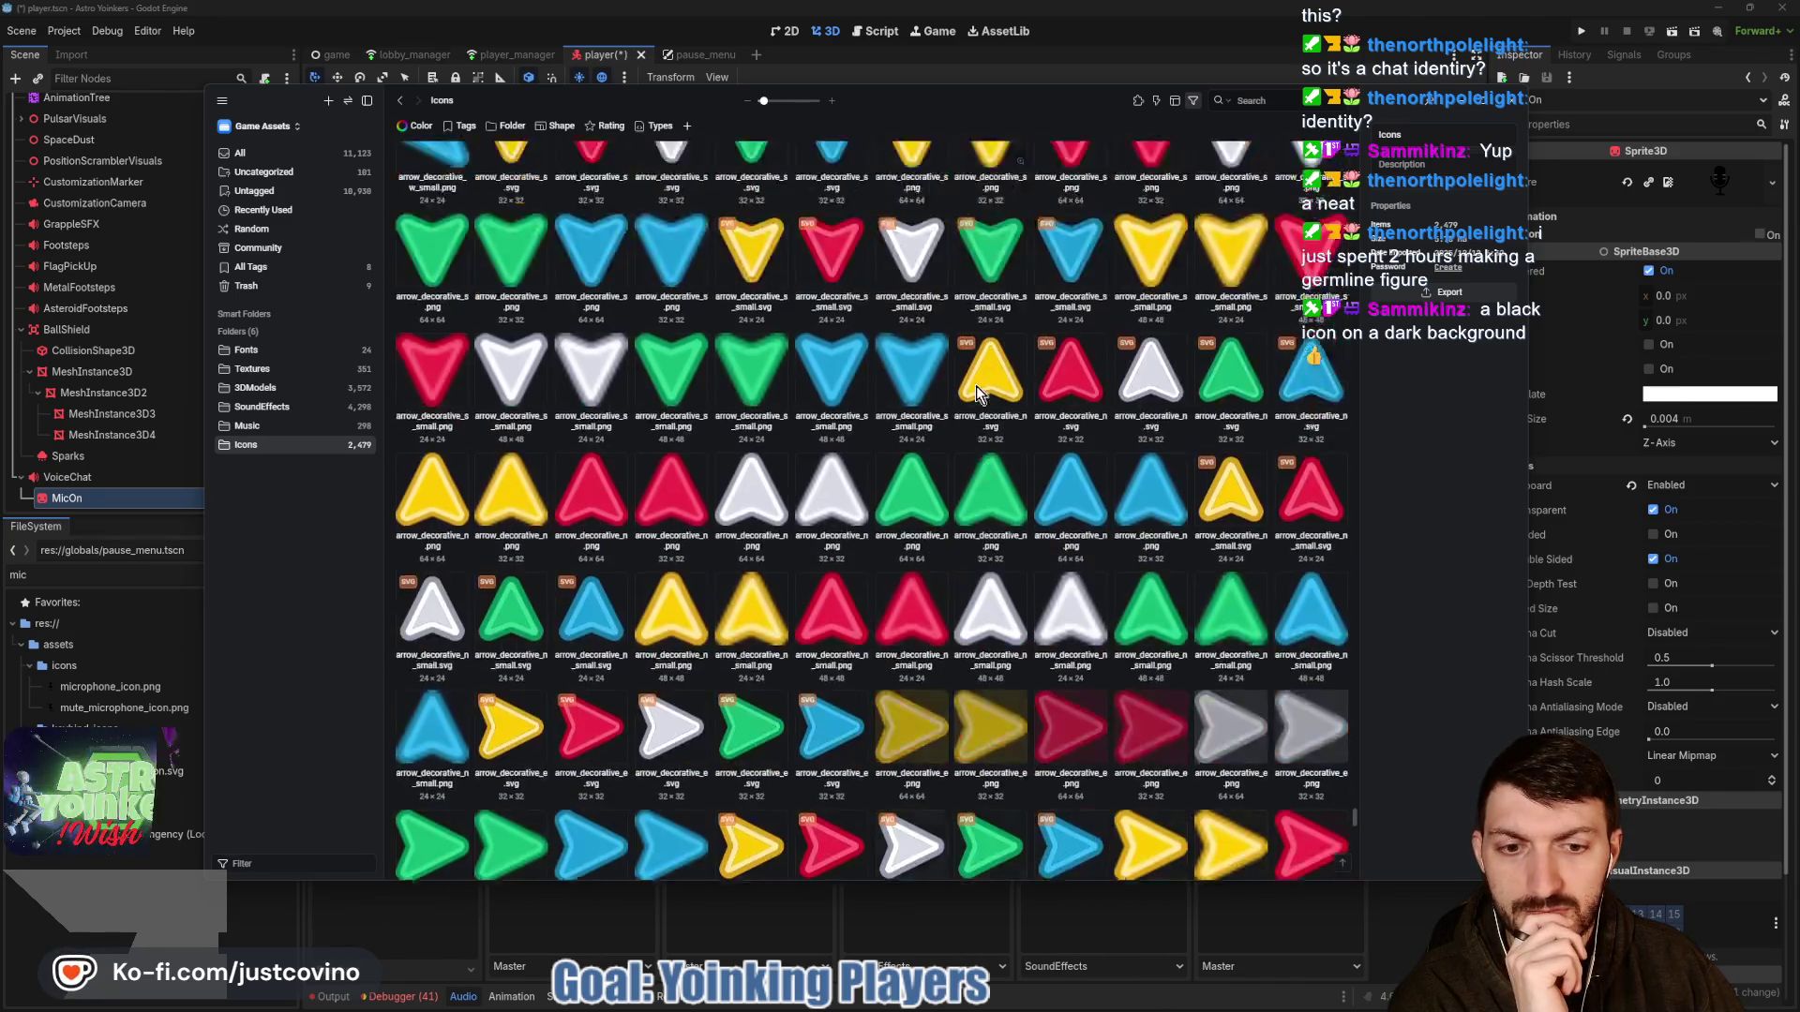
scroll(978, 392, down, 15)
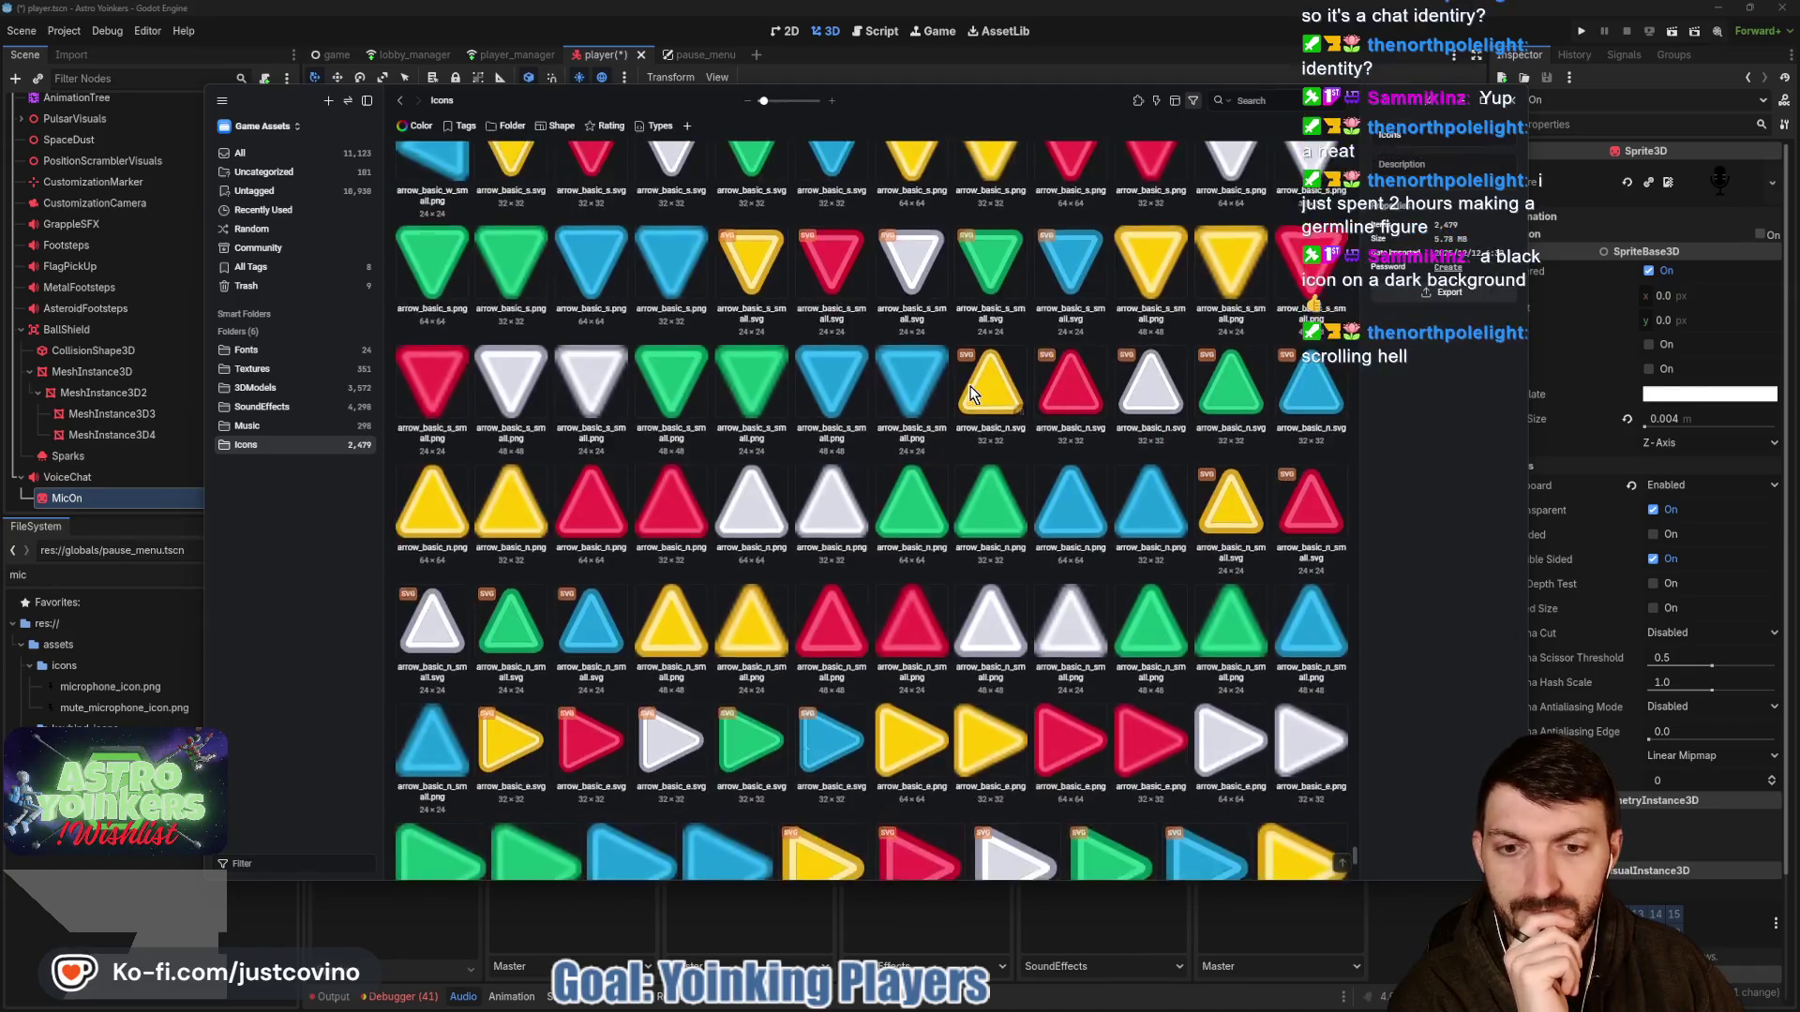
scroll(975, 393, down, 3)
scroll(968, 394, up, 12)
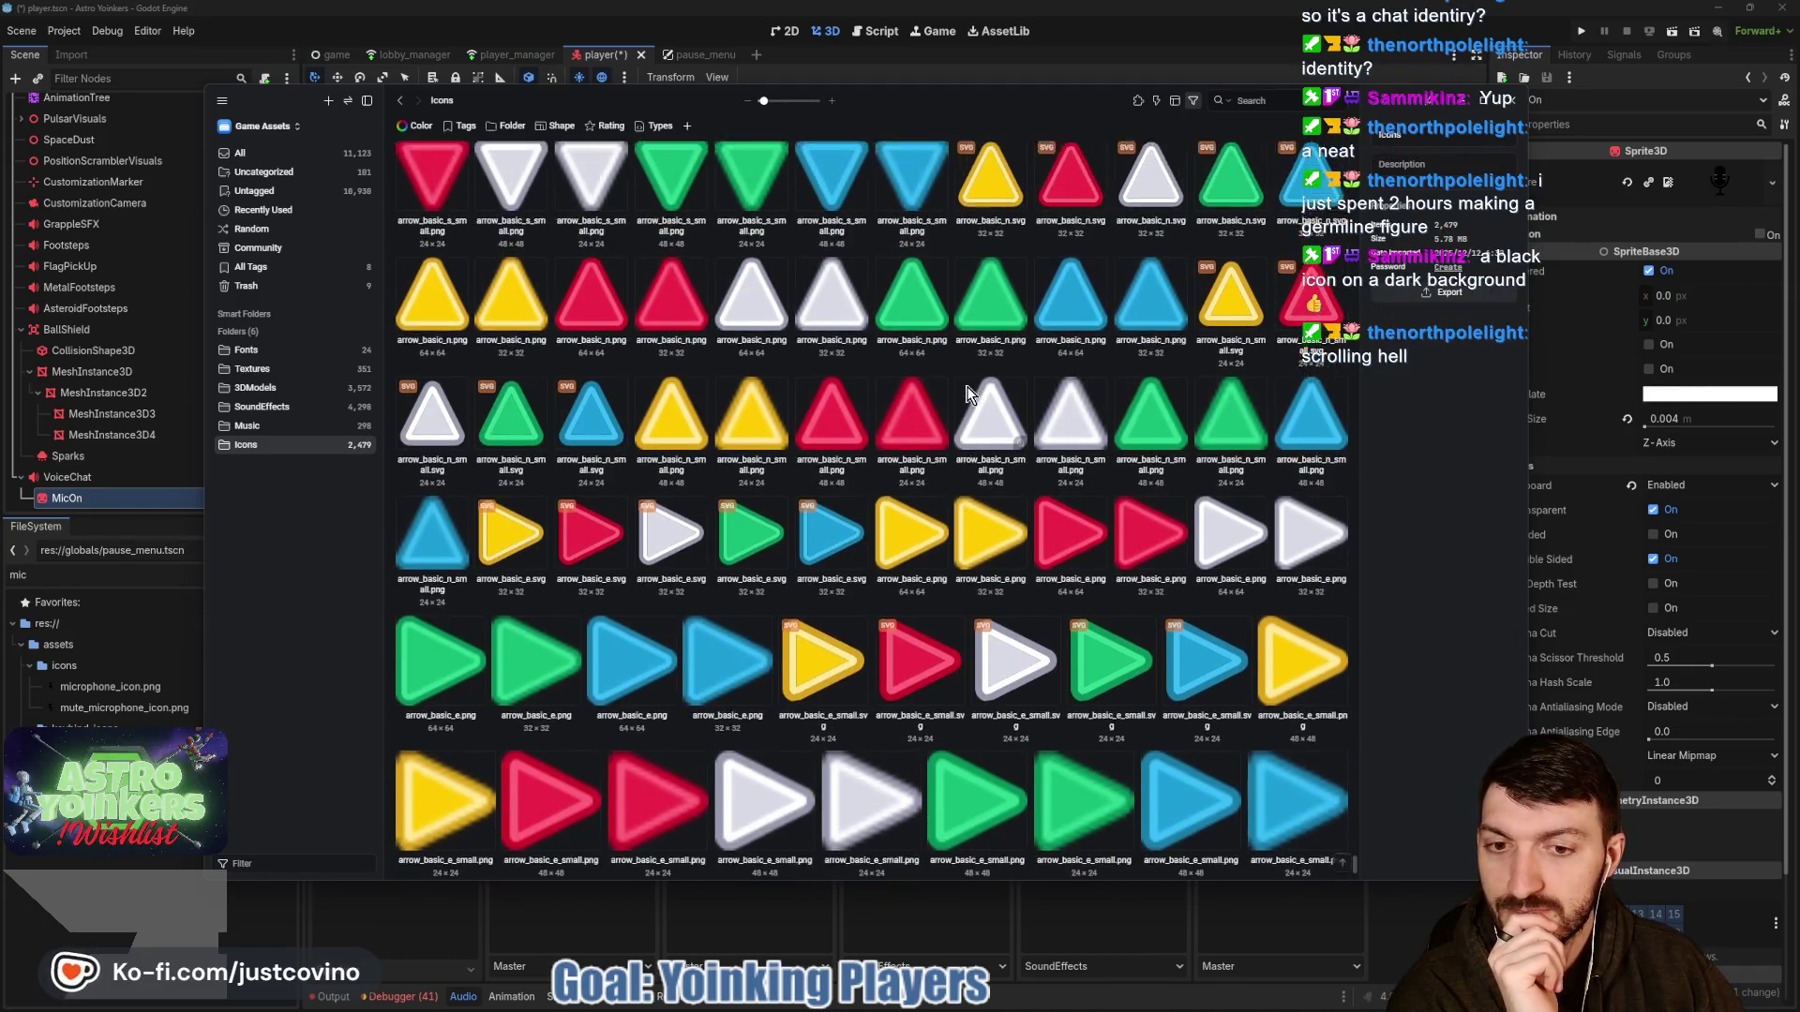
scroll(963, 391, up, 6)
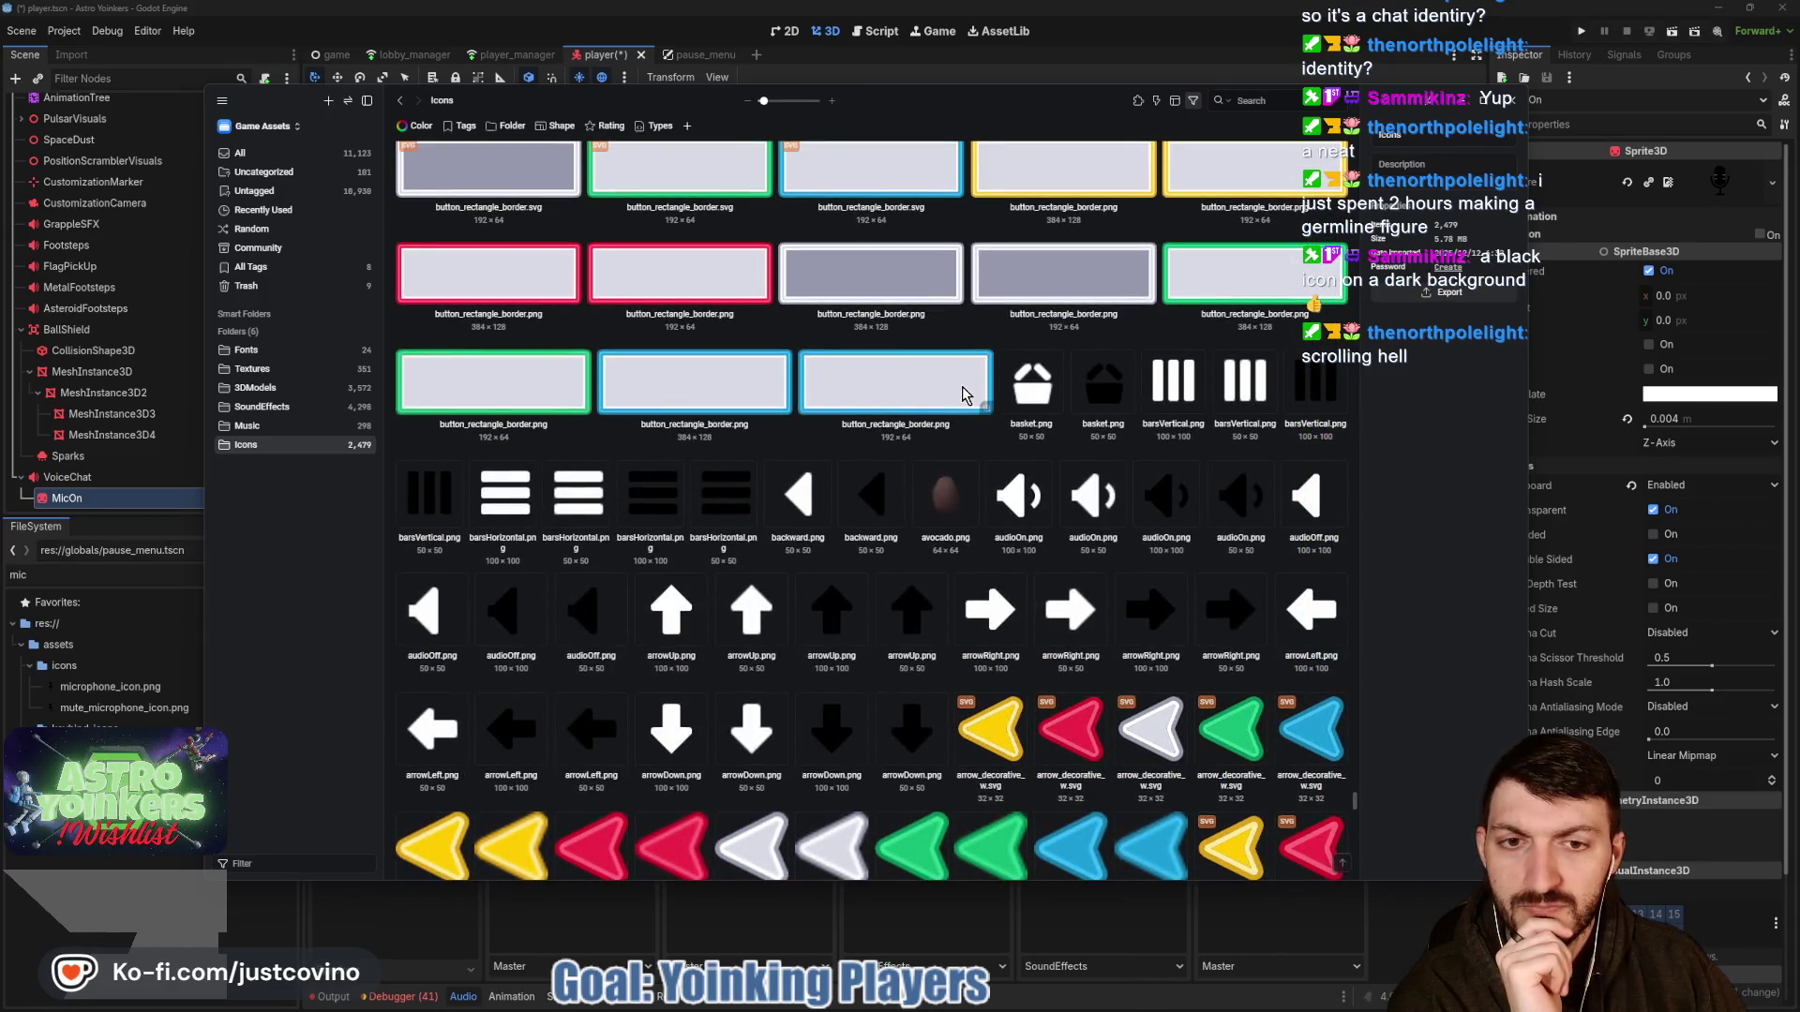
scroll(997, 487, up, 4)
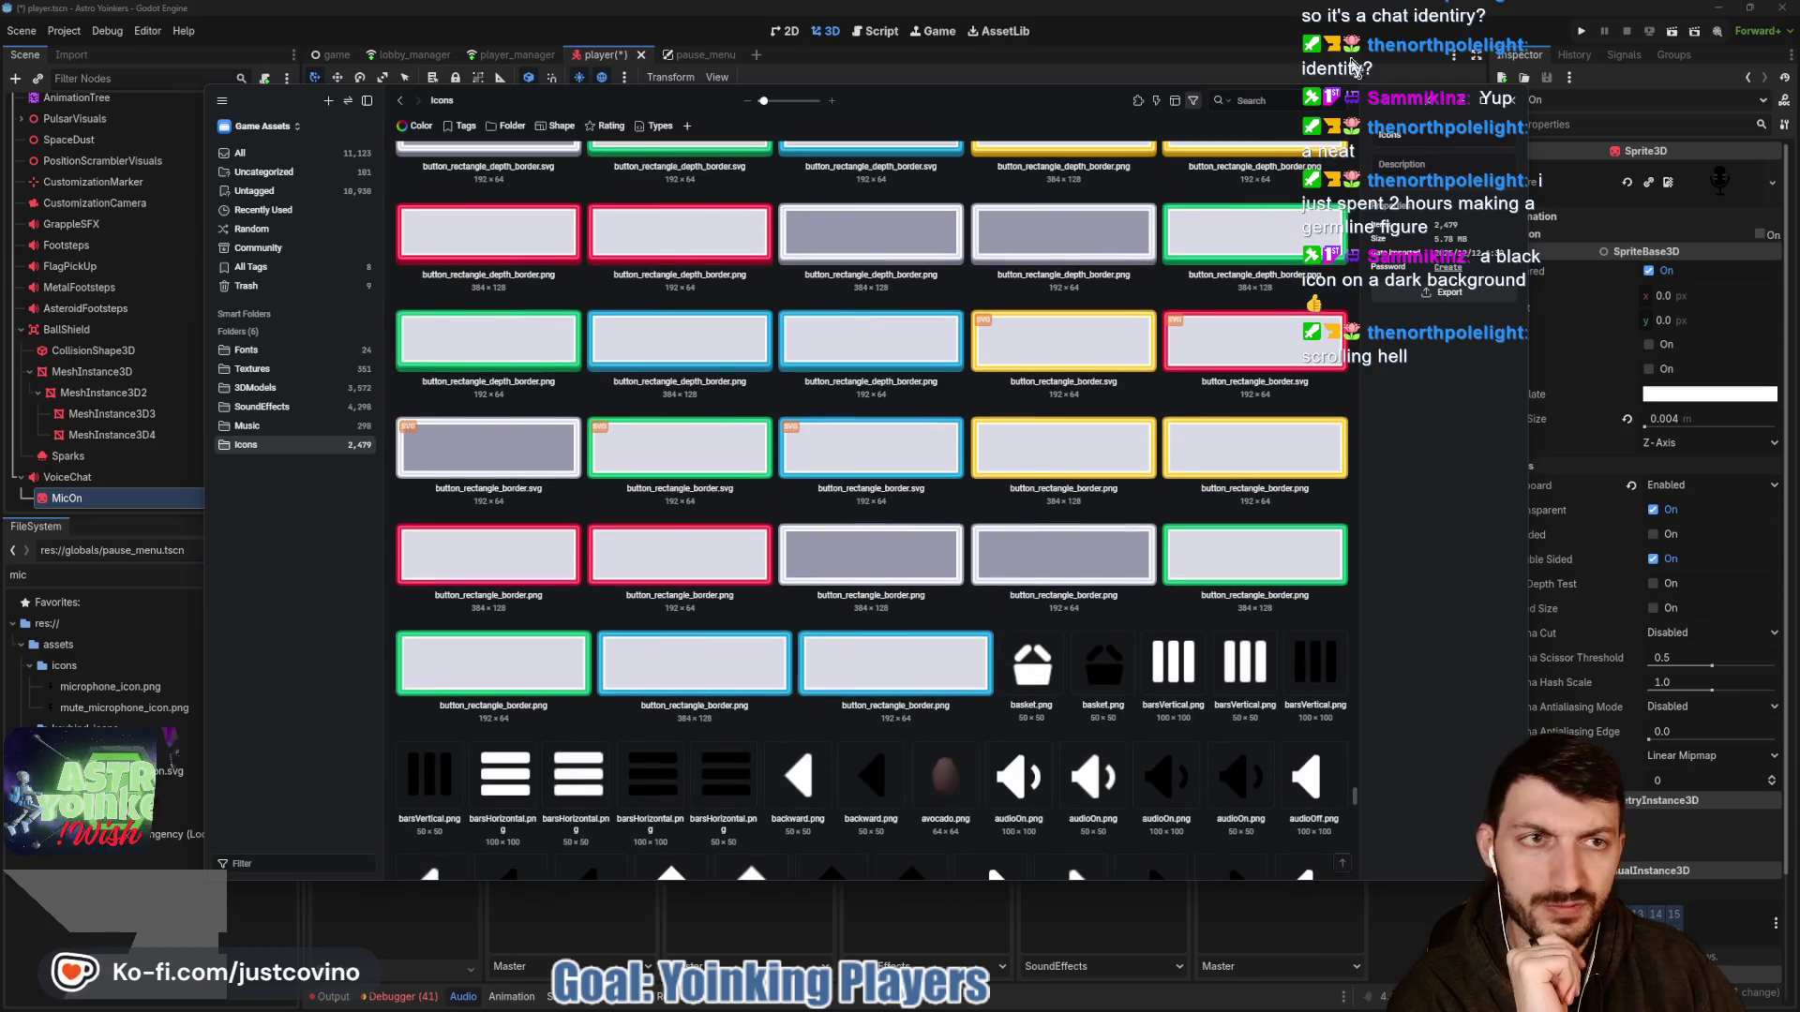
click(1287, 100)
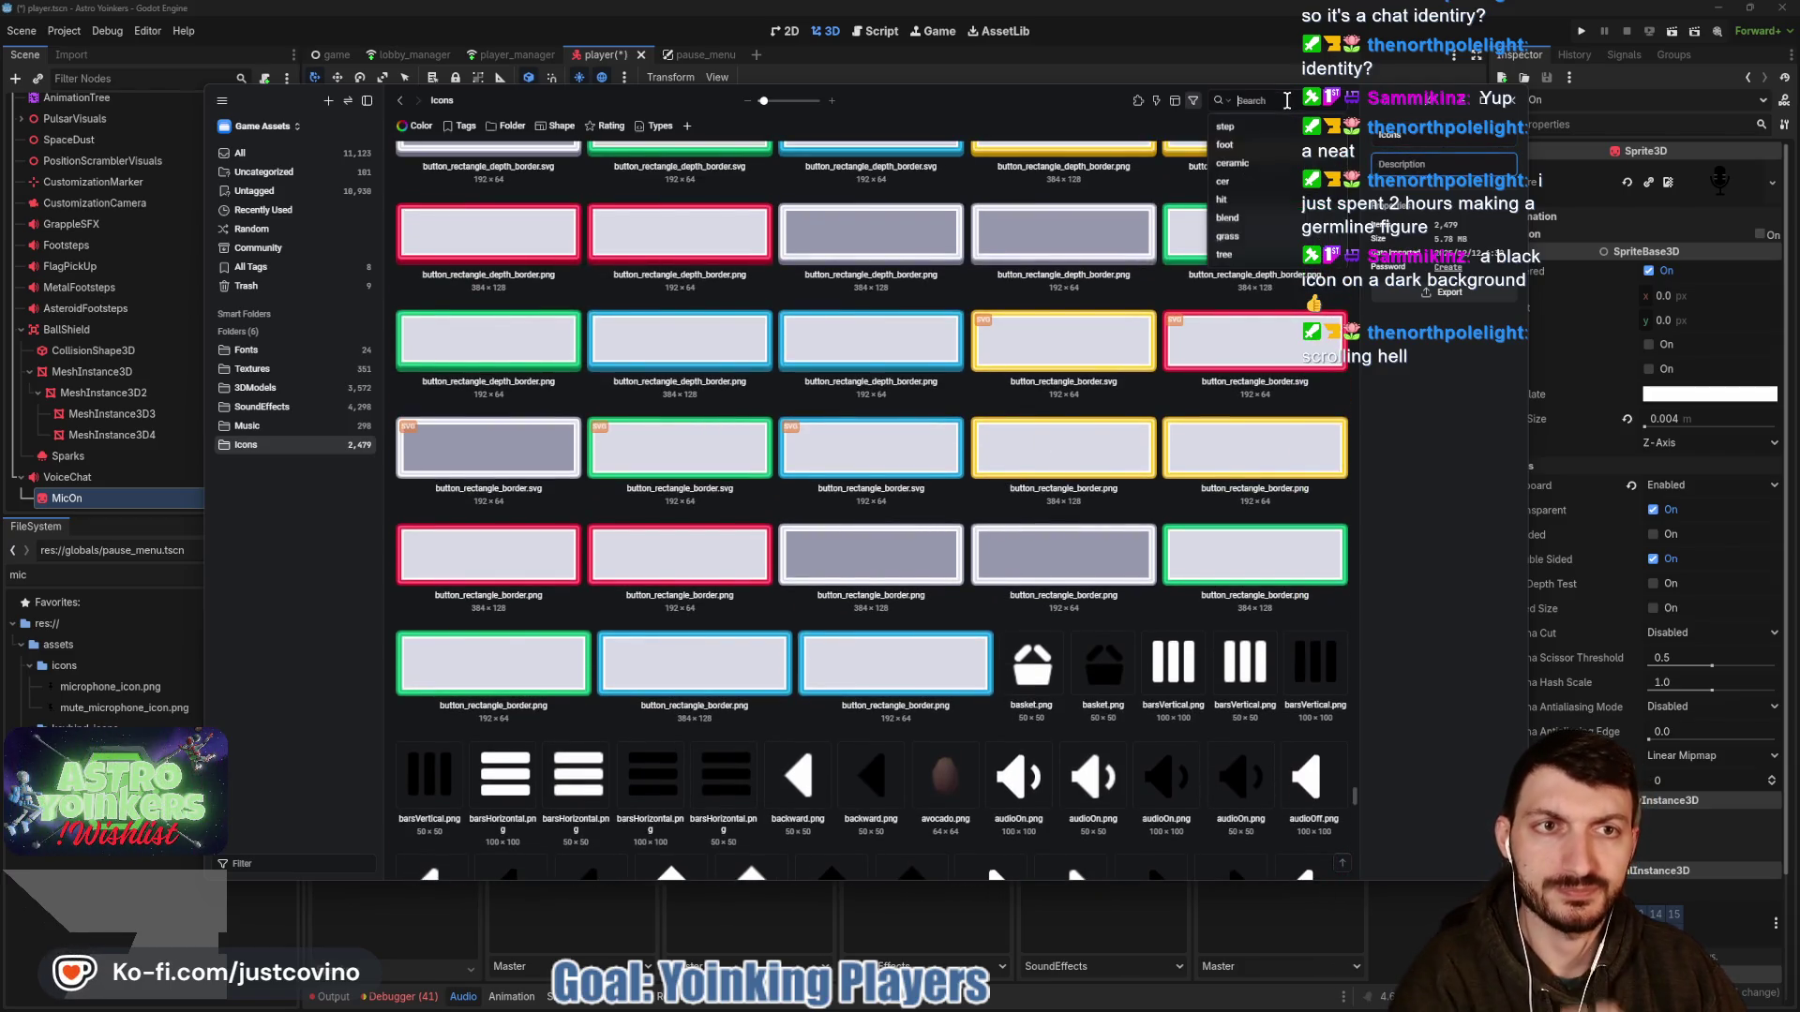
text(mic)
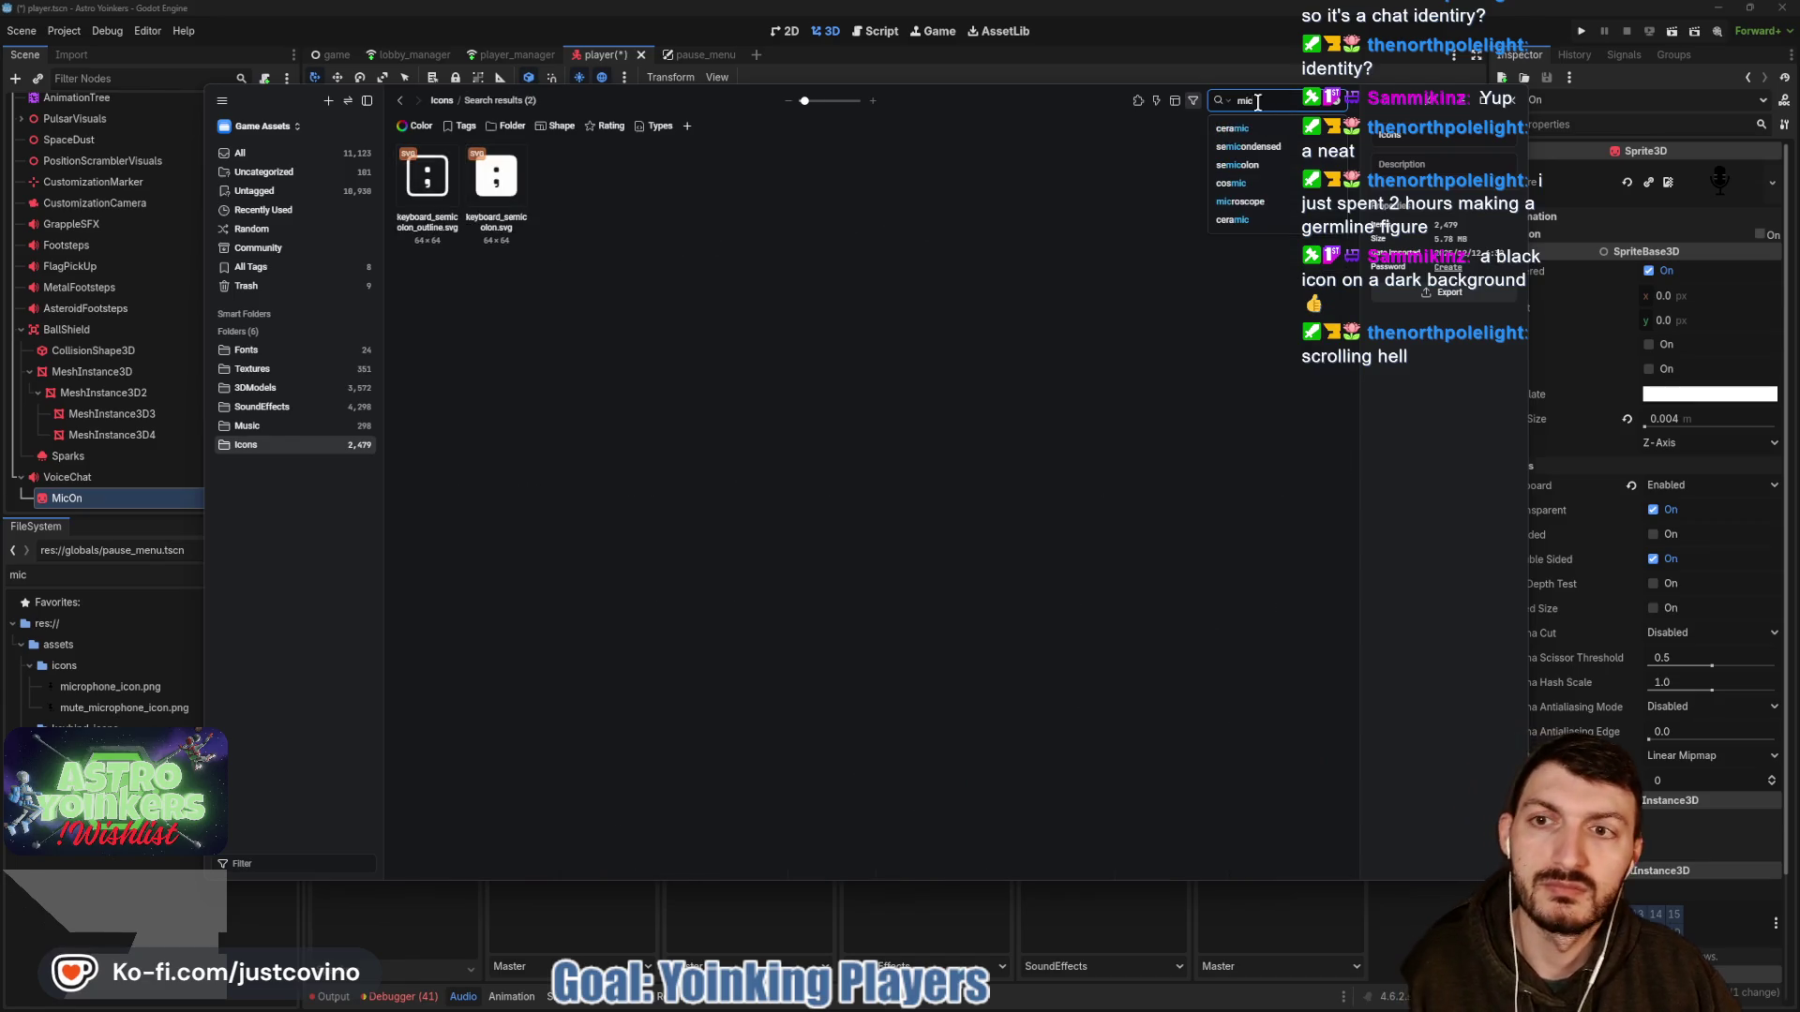
key(BackSpace)
key(BackSpace)
key(BackSpace)
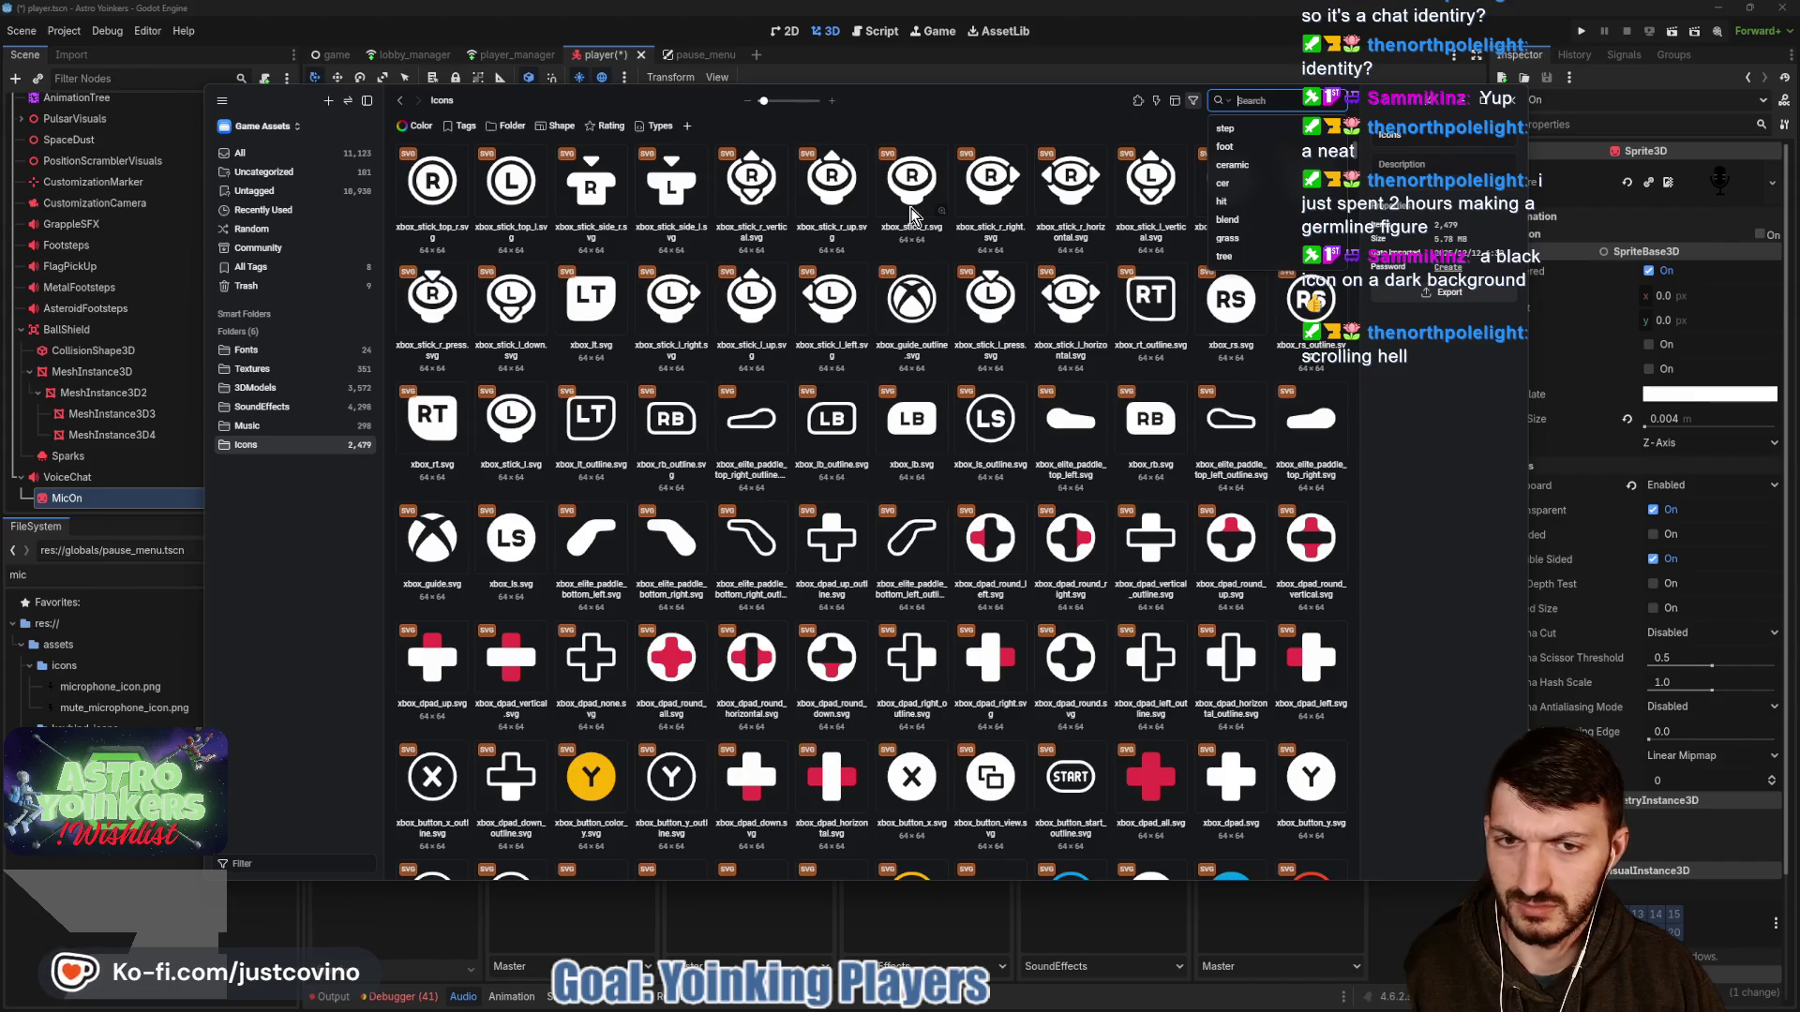
text(voice)
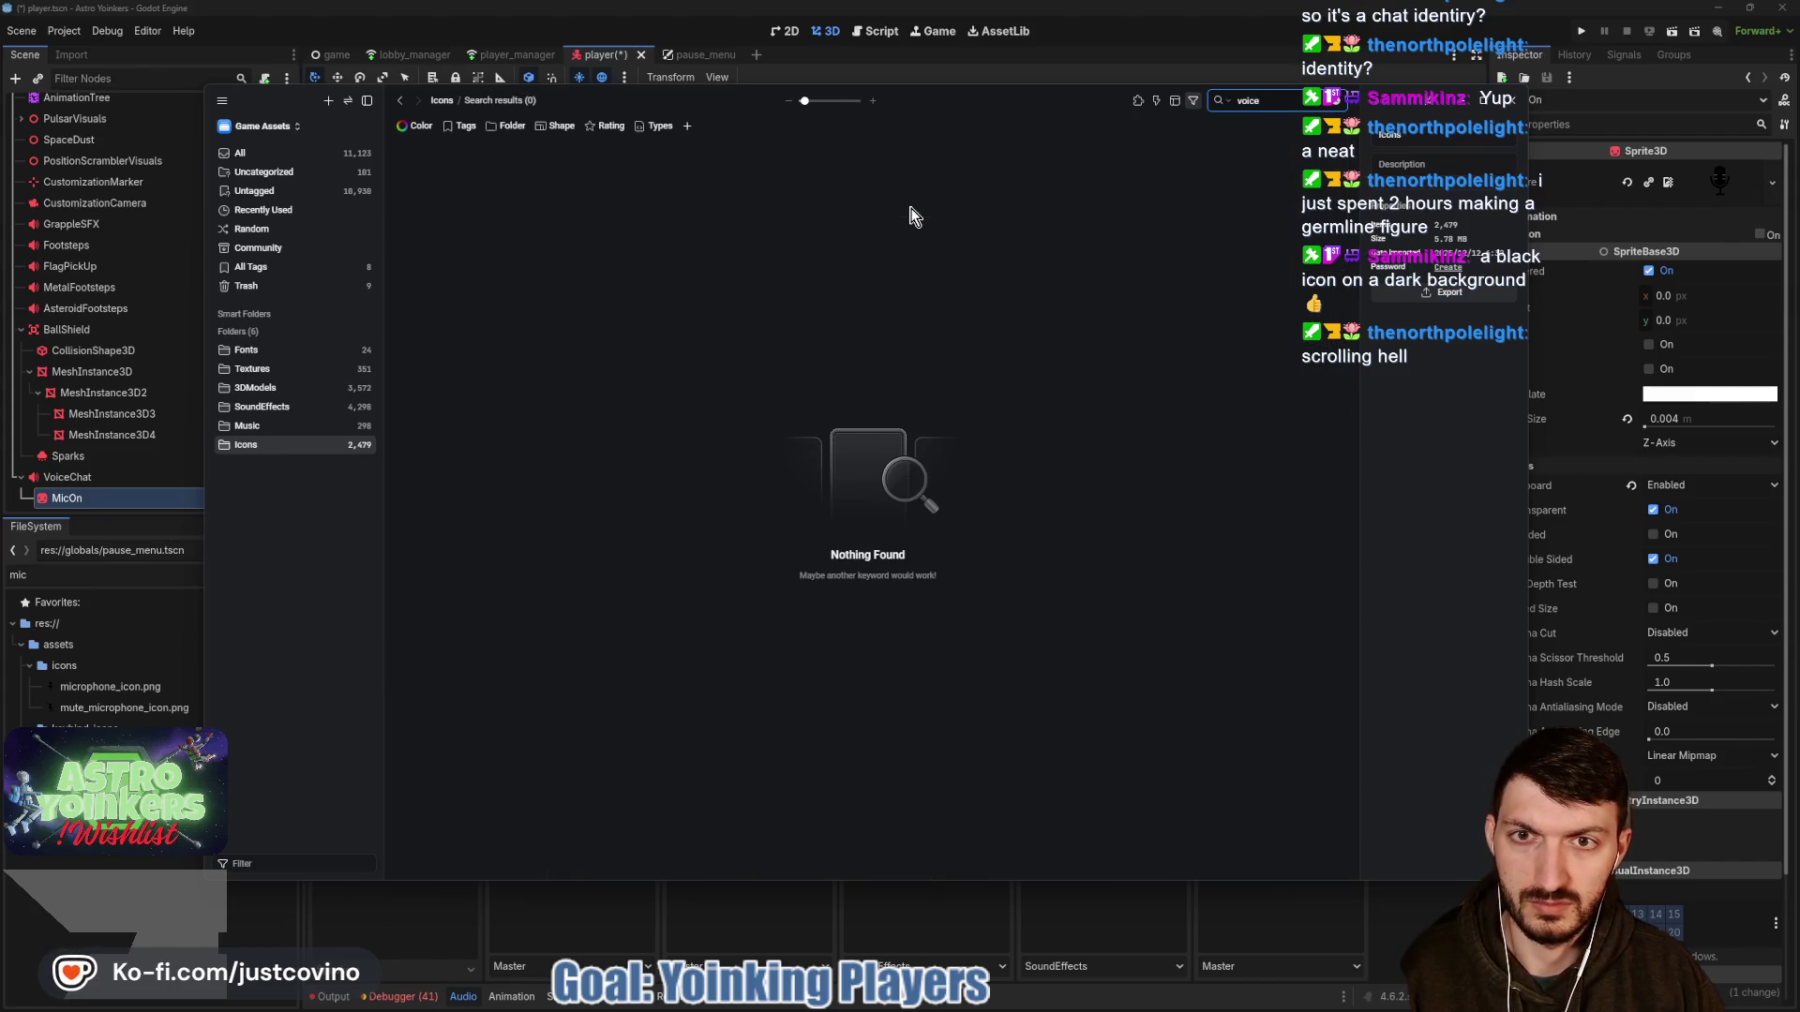
key(BackSpace)
key(BackSpace)
key(BackSpace)
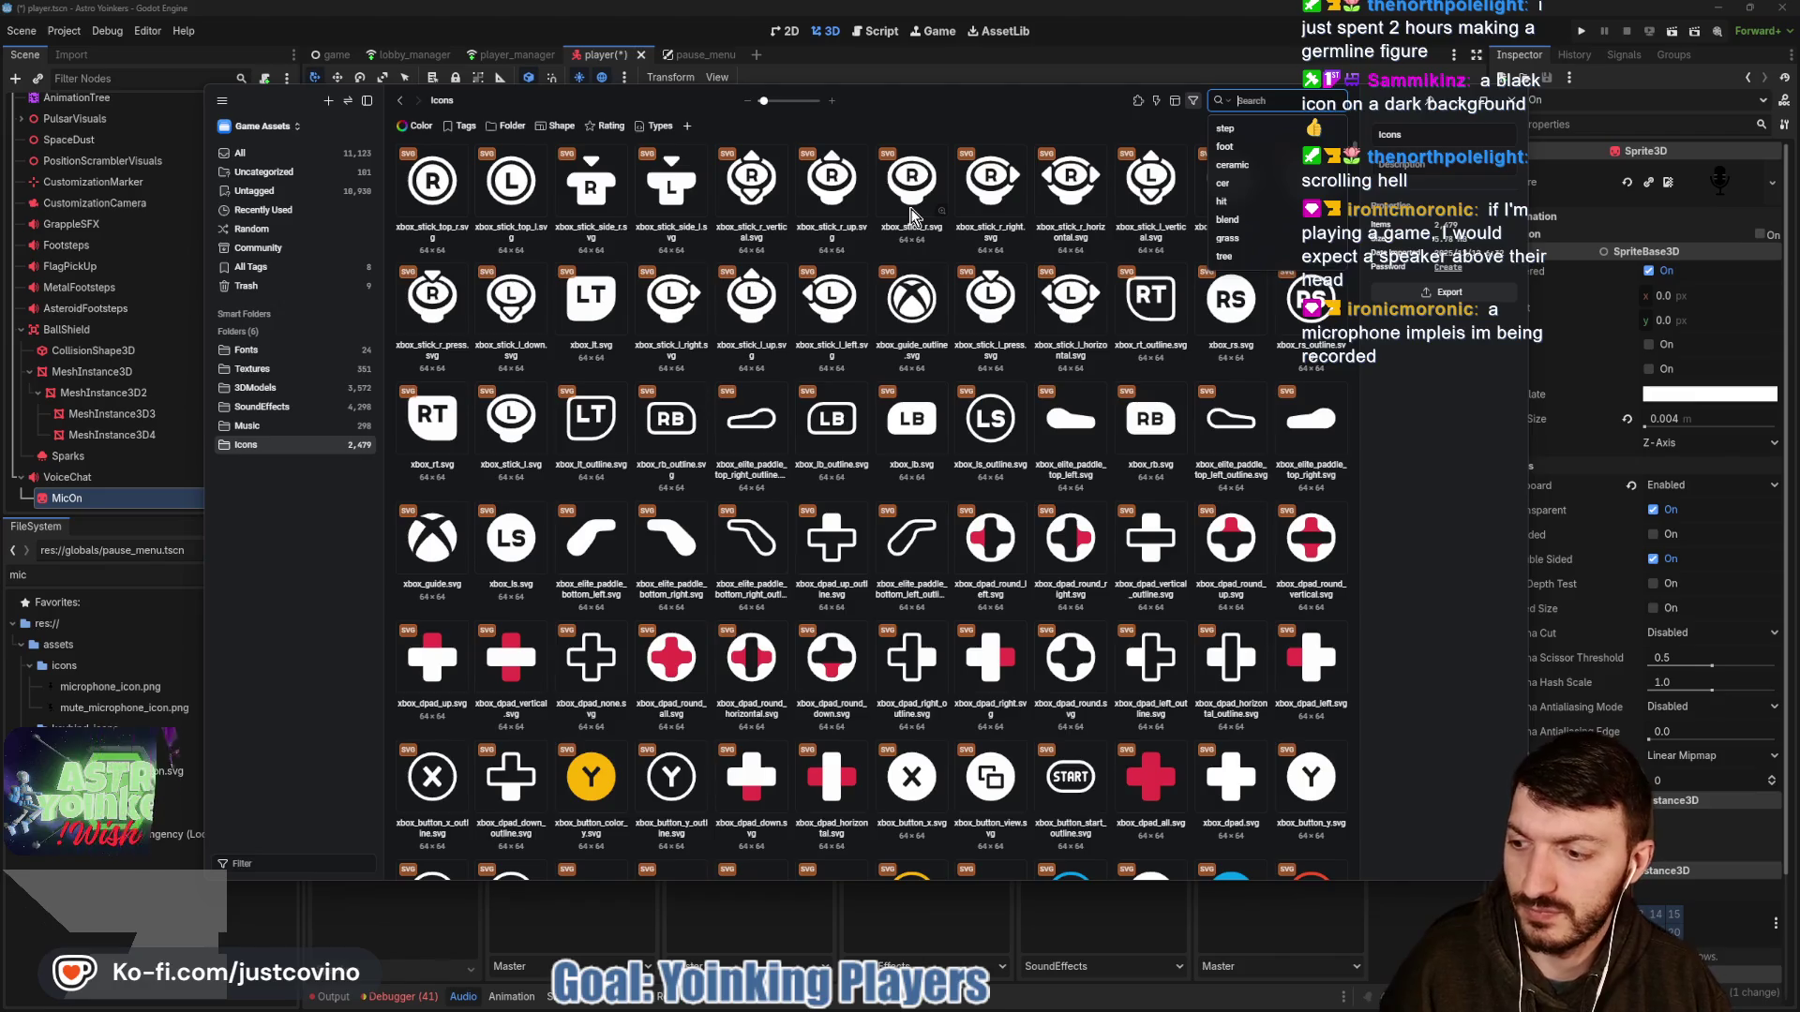
text(spea)
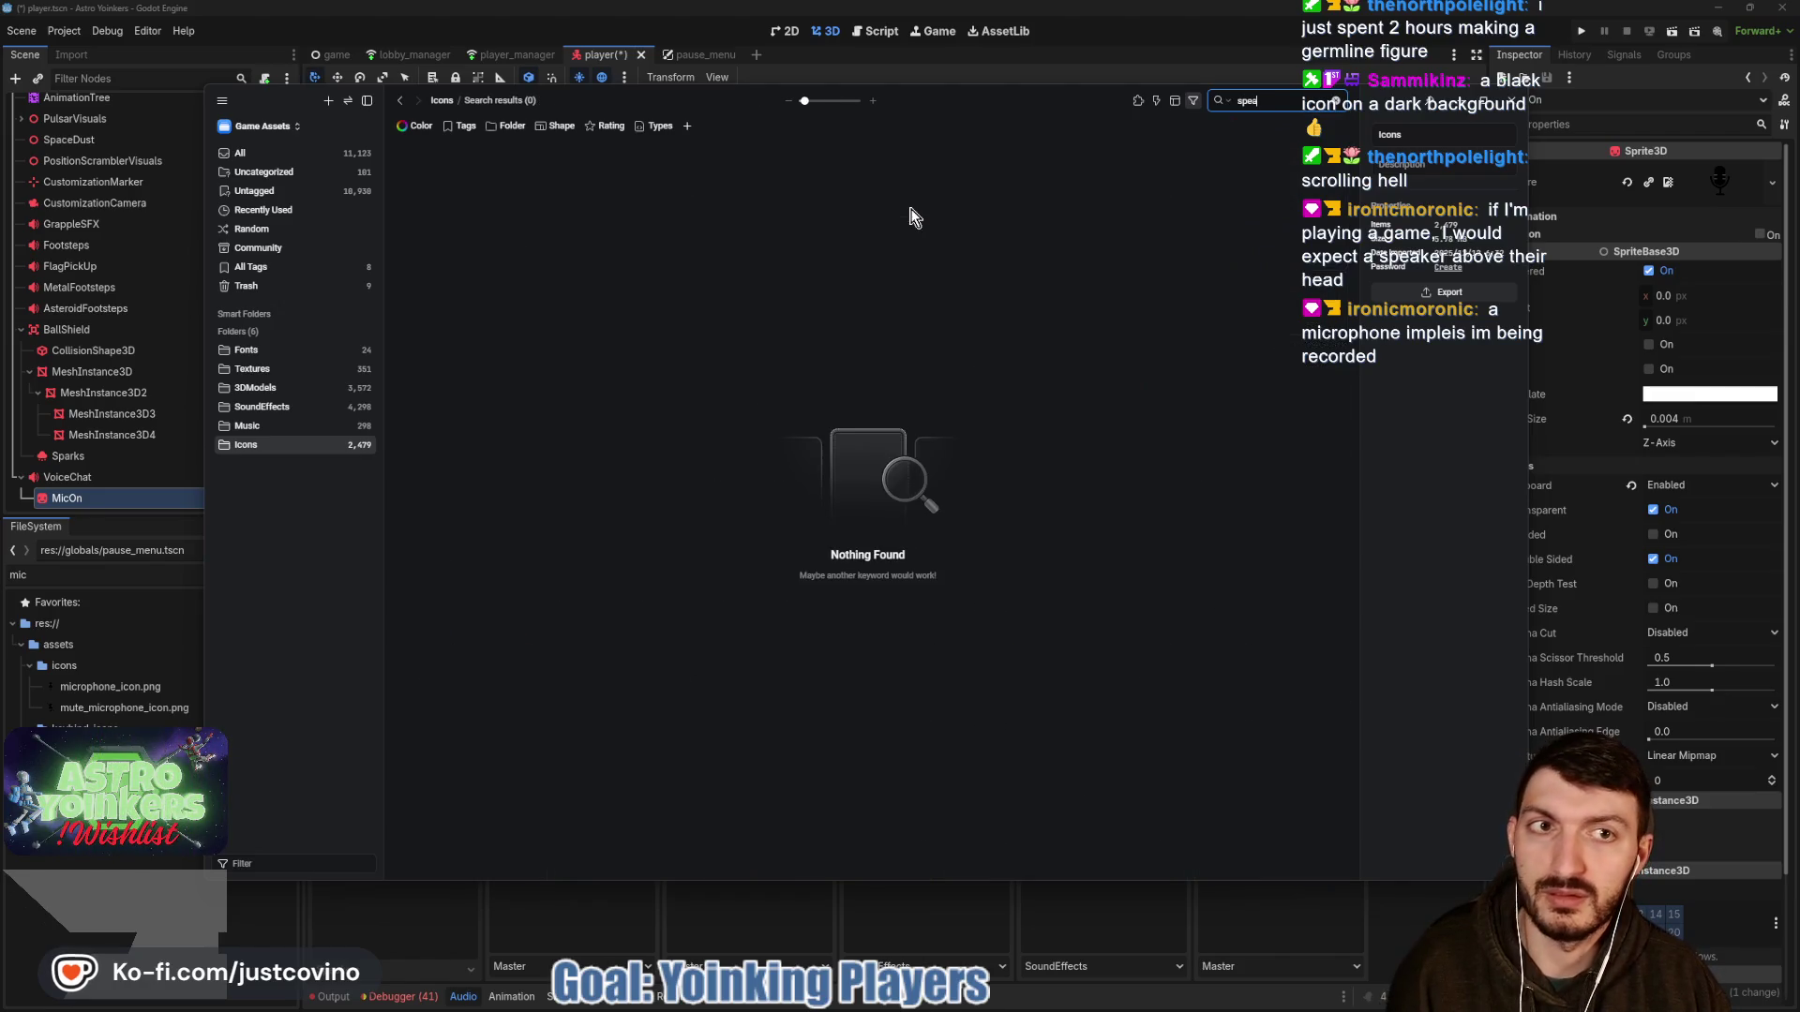
key(BackSpace)
key(BackSpace)
key(BackSpace)
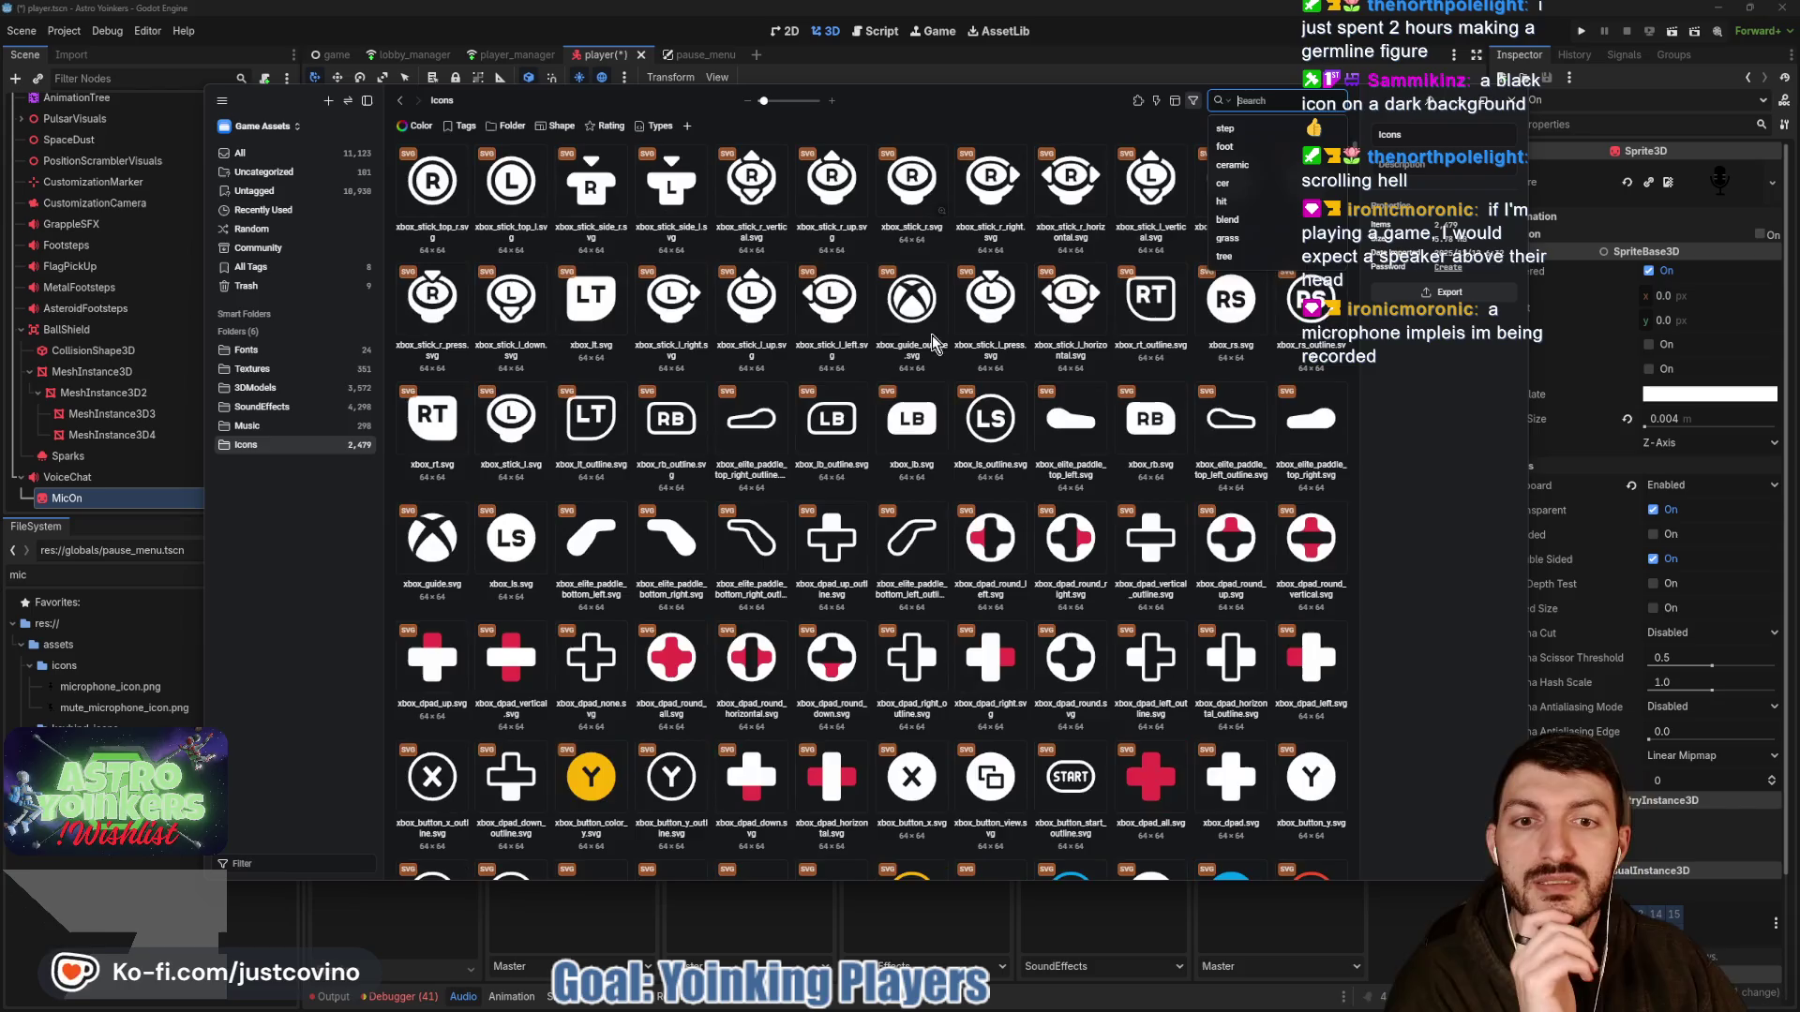
Scroll the Icons grid until the audioOn and audioOff speaker icons are visible.
scroll(1203, 436, down, 5)
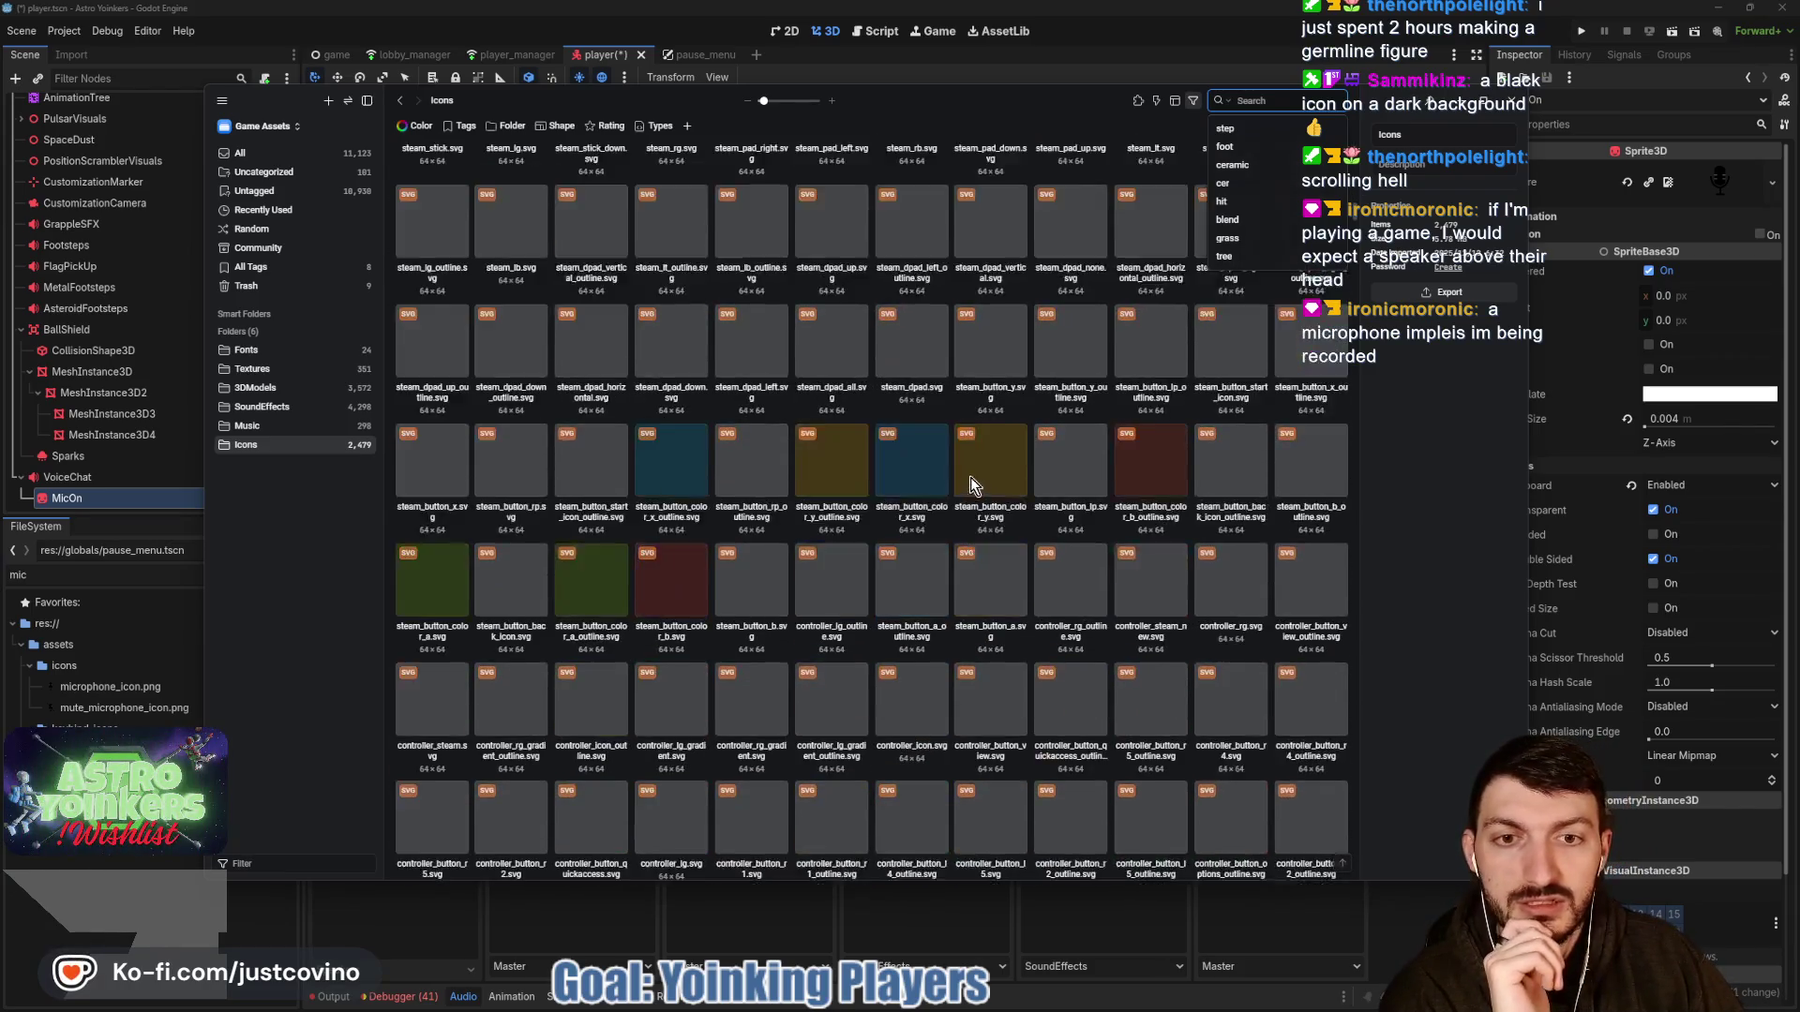
scroll(1269, 407, down, 10)
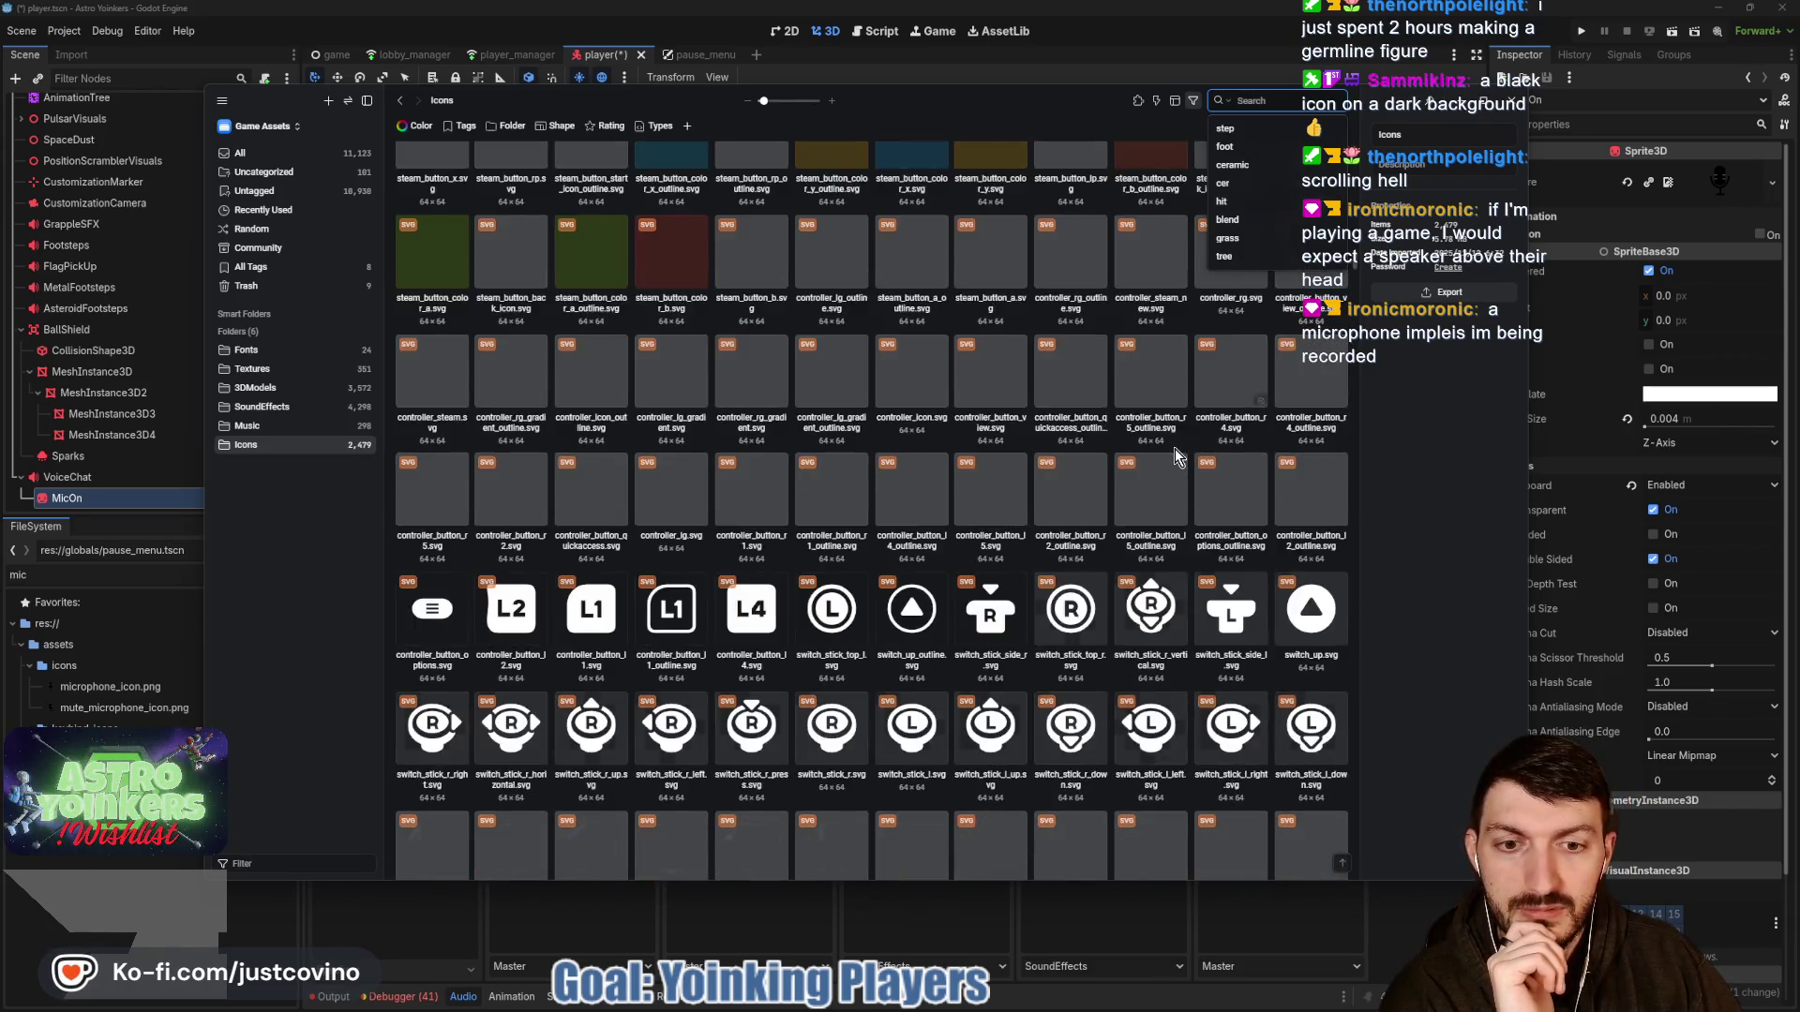
scroll(1139, 448, down, 10)
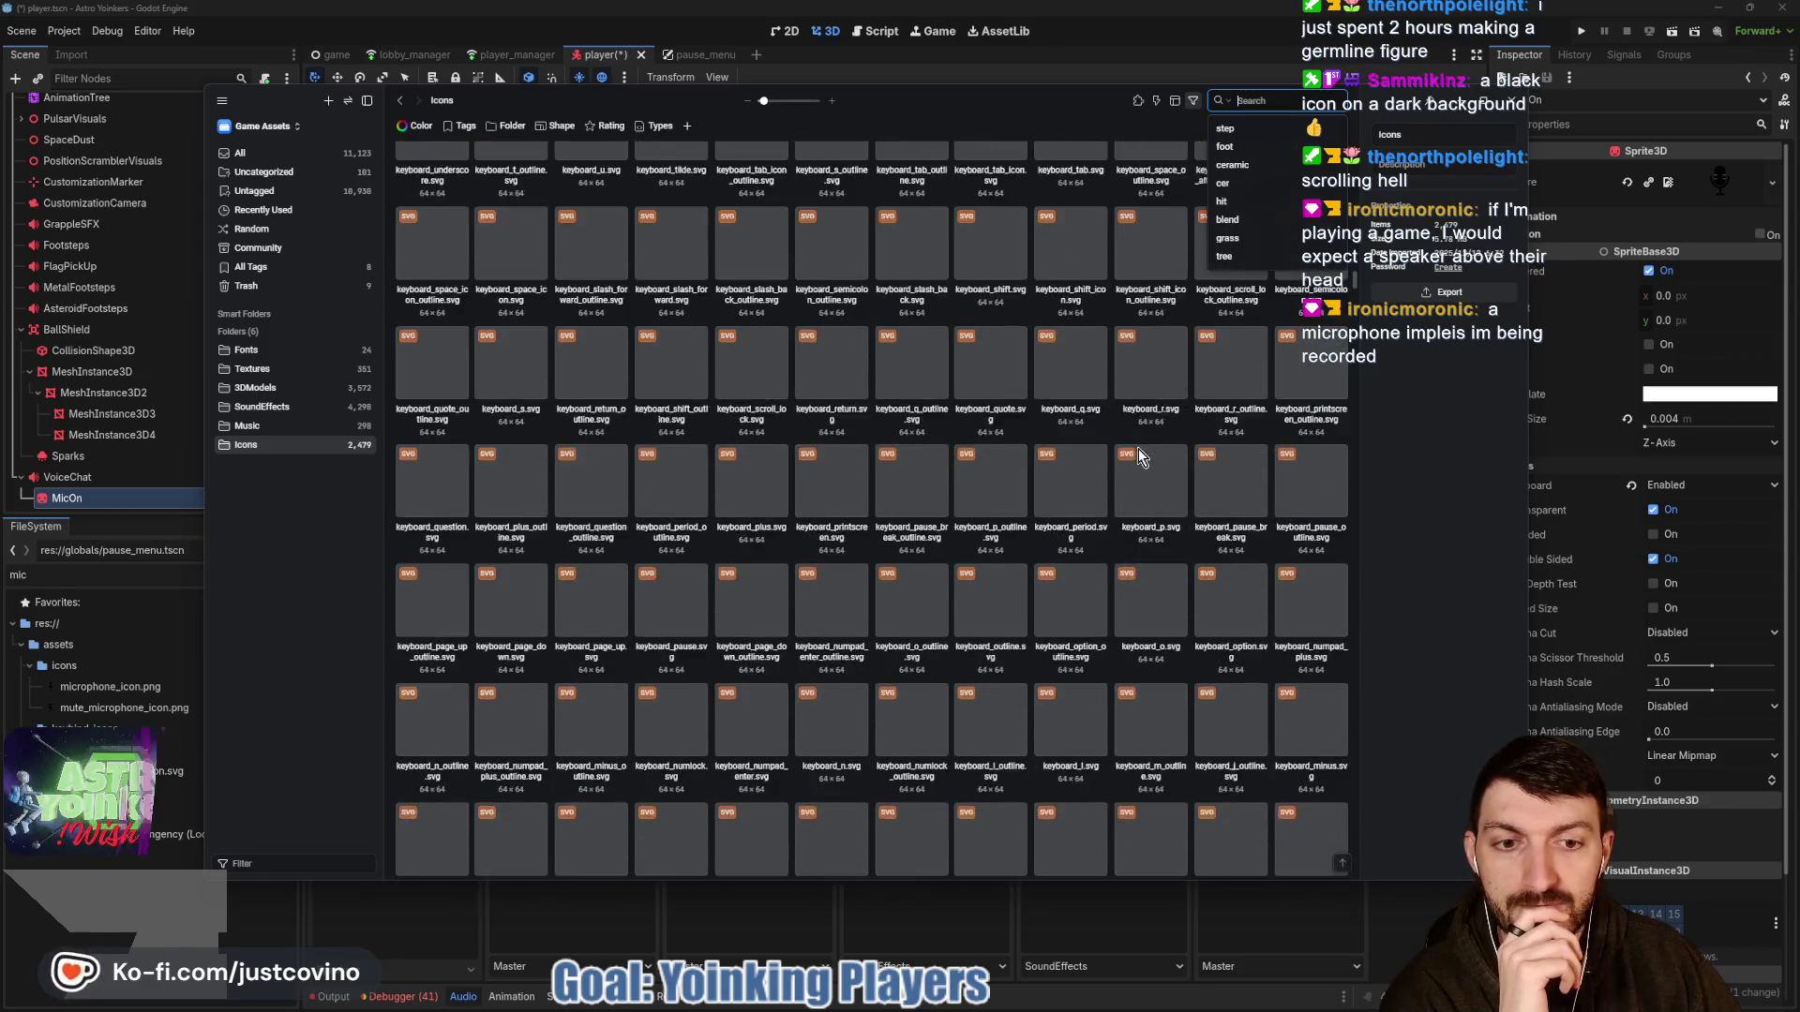
scroll(1135, 454, down, 10)
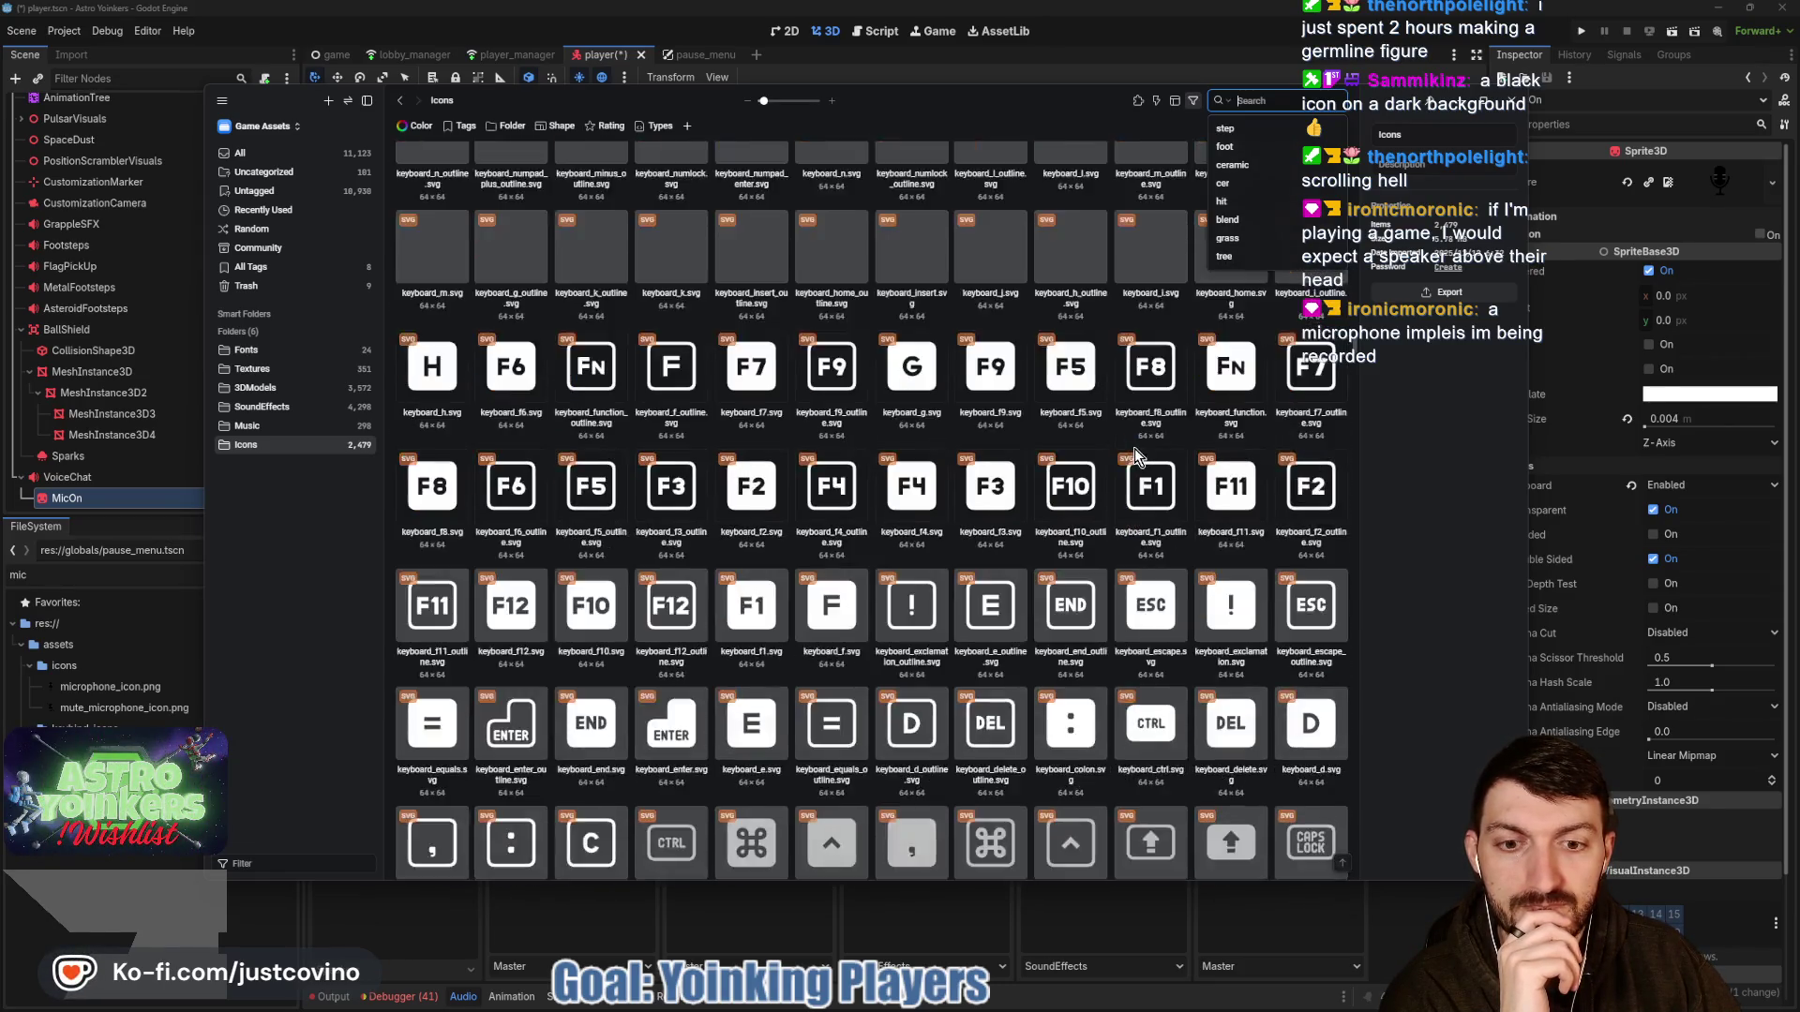
scroll(1128, 447, down, 15)
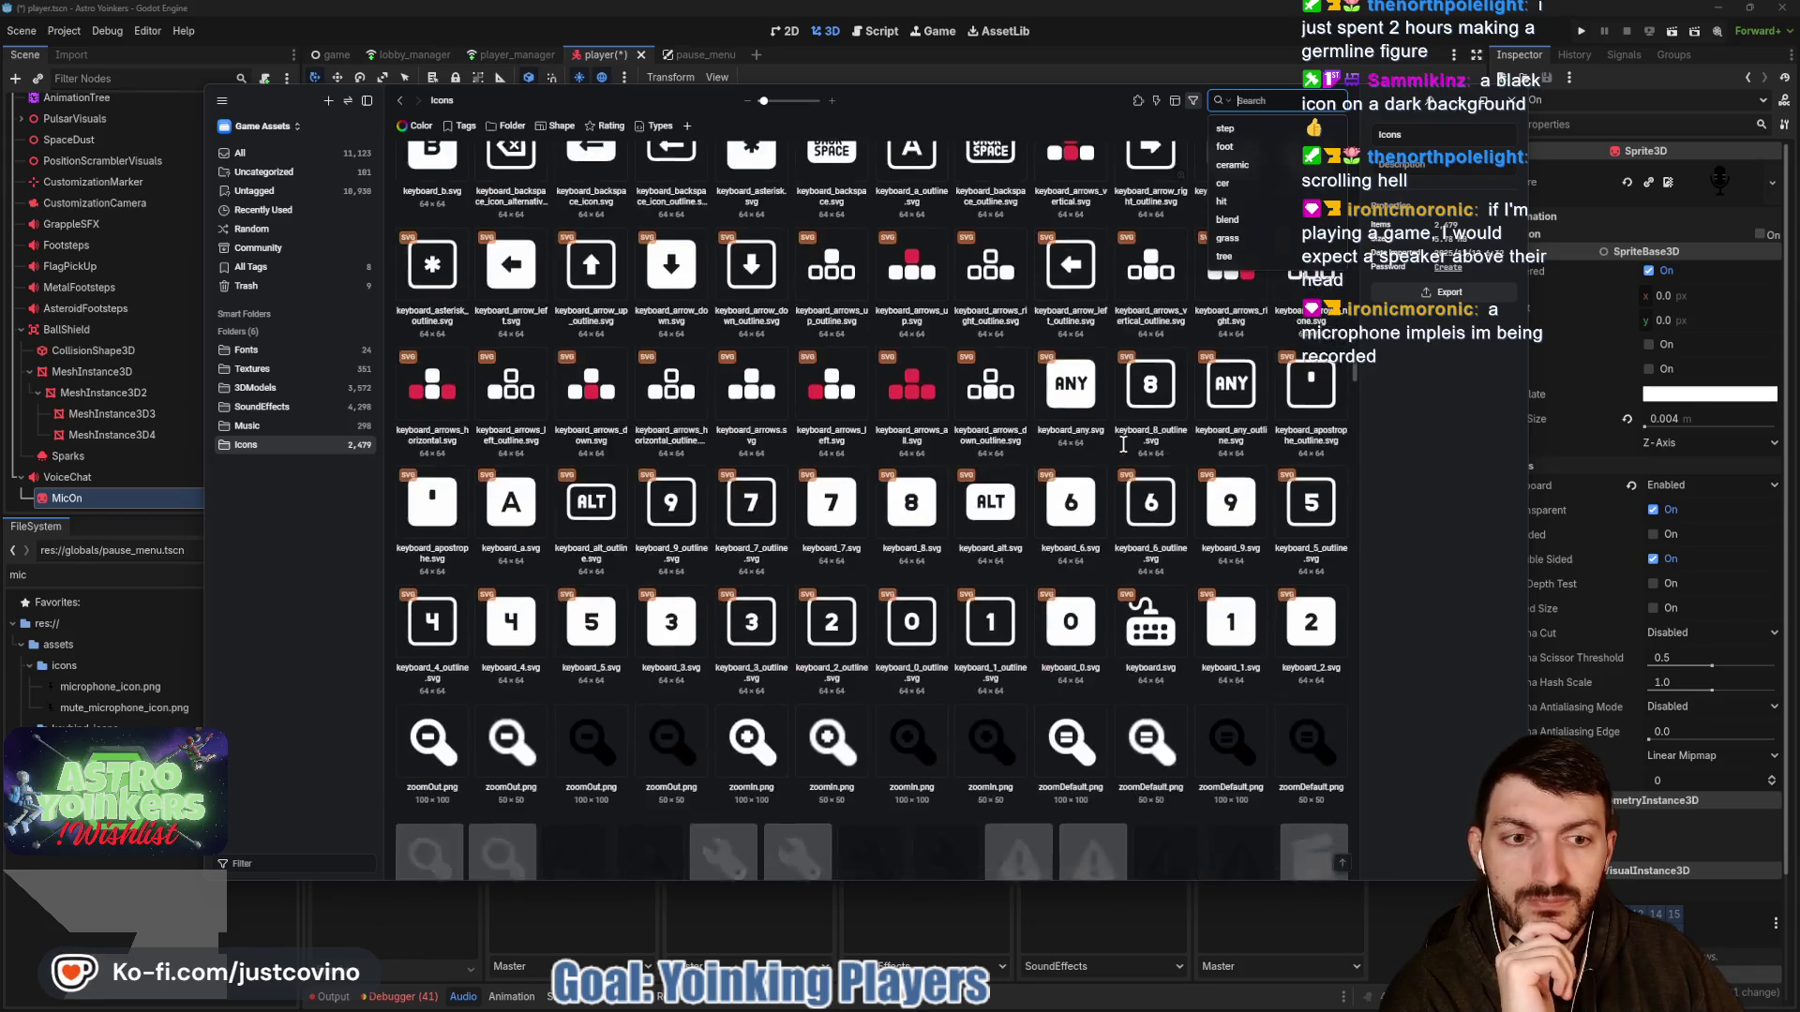
scroll(1121, 446, down, 15)
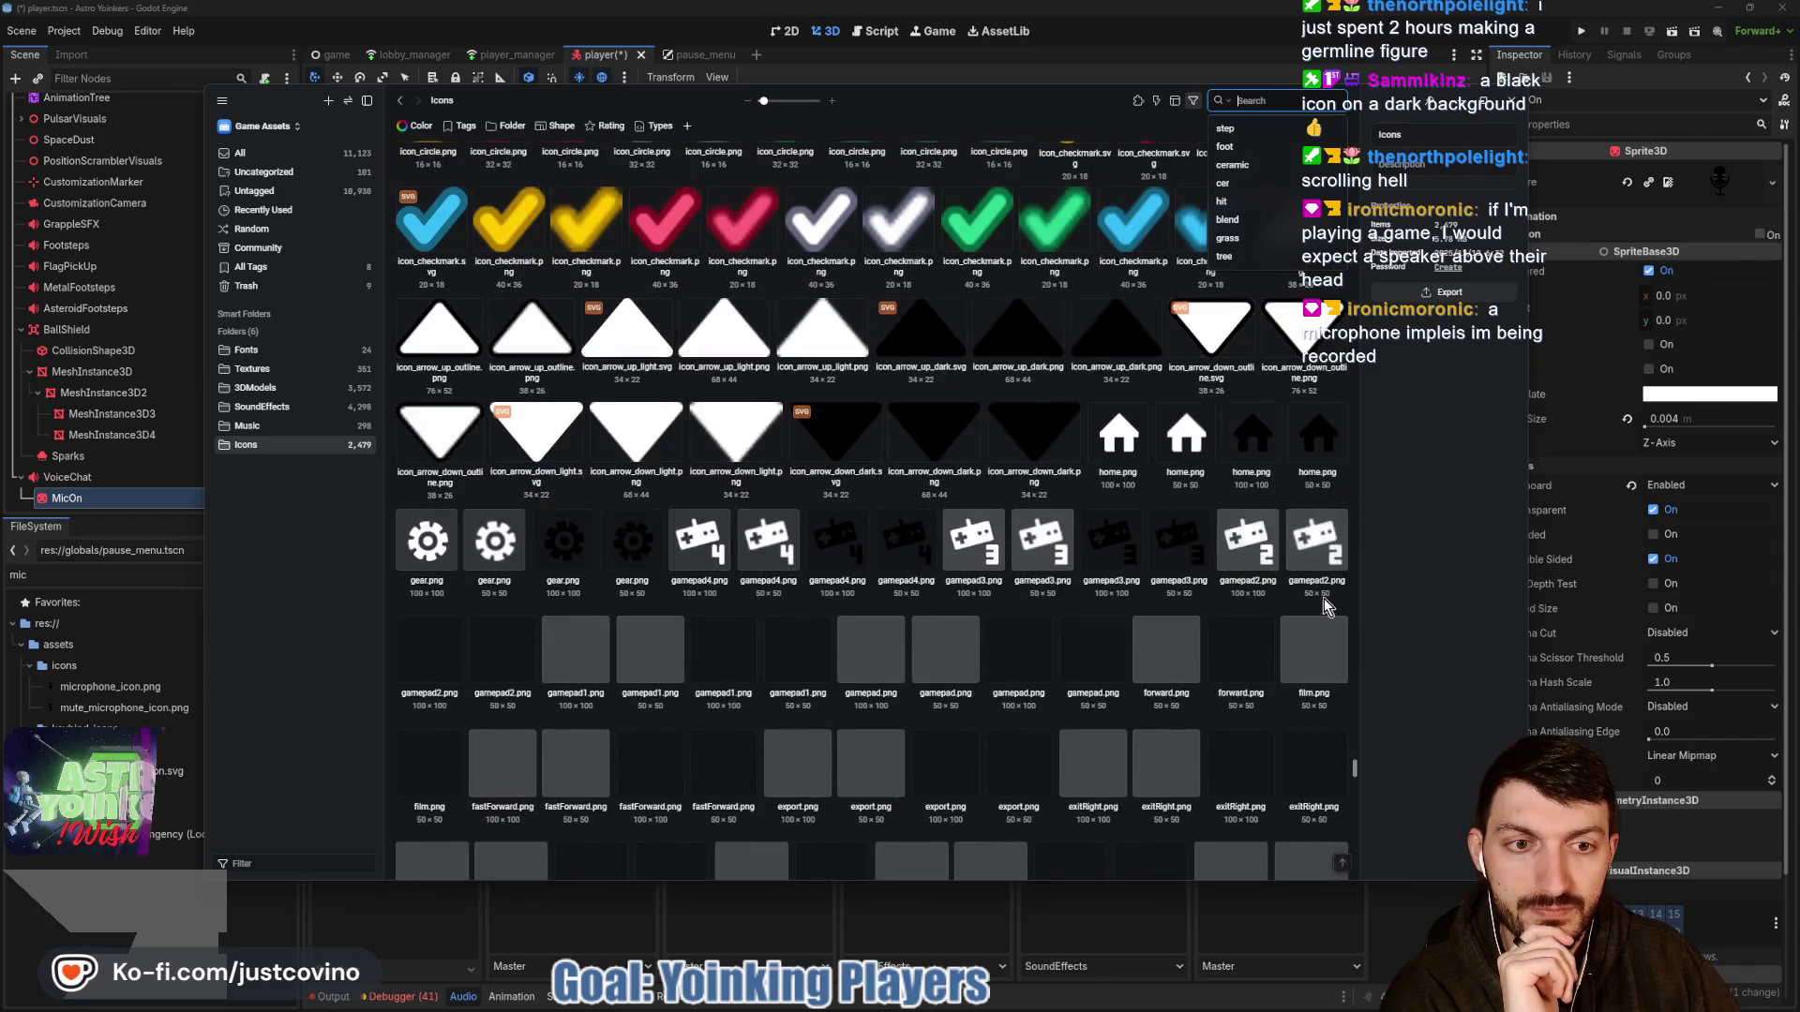
scroll(1209, 607, down, 15)
scroll(1097, 616, down, 15)
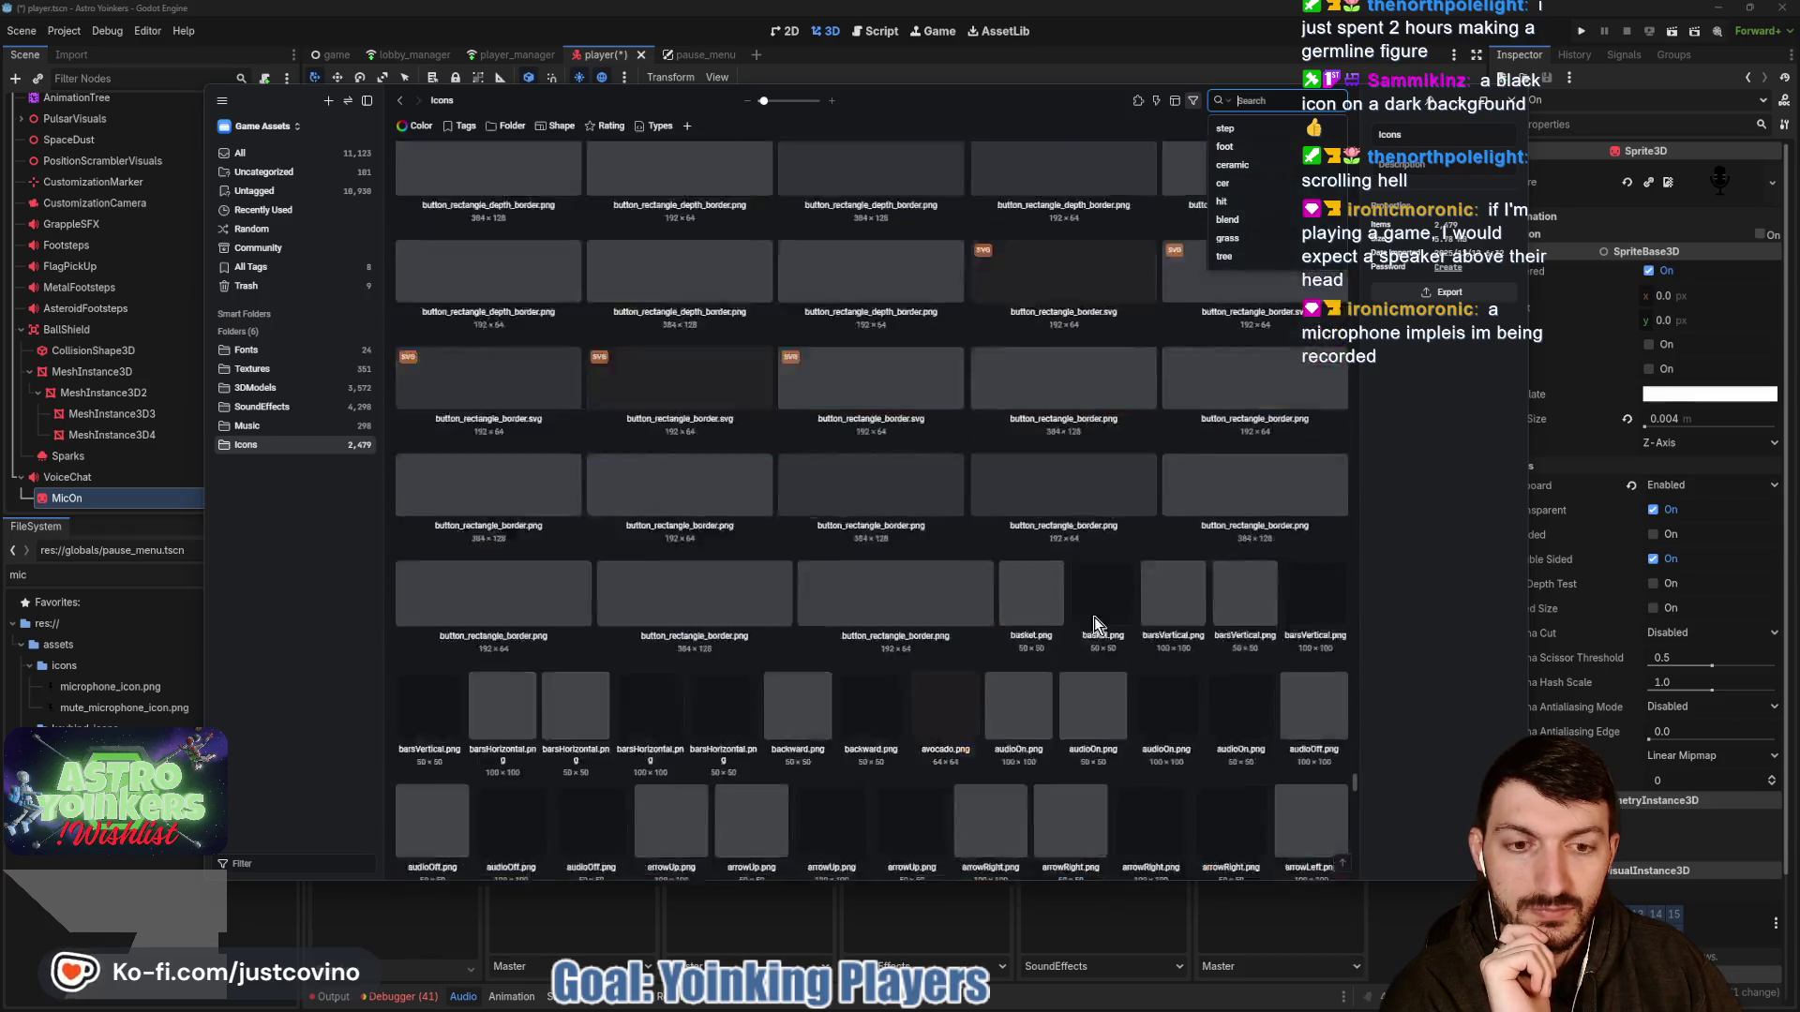
scroll(1093, 617, down, 3)
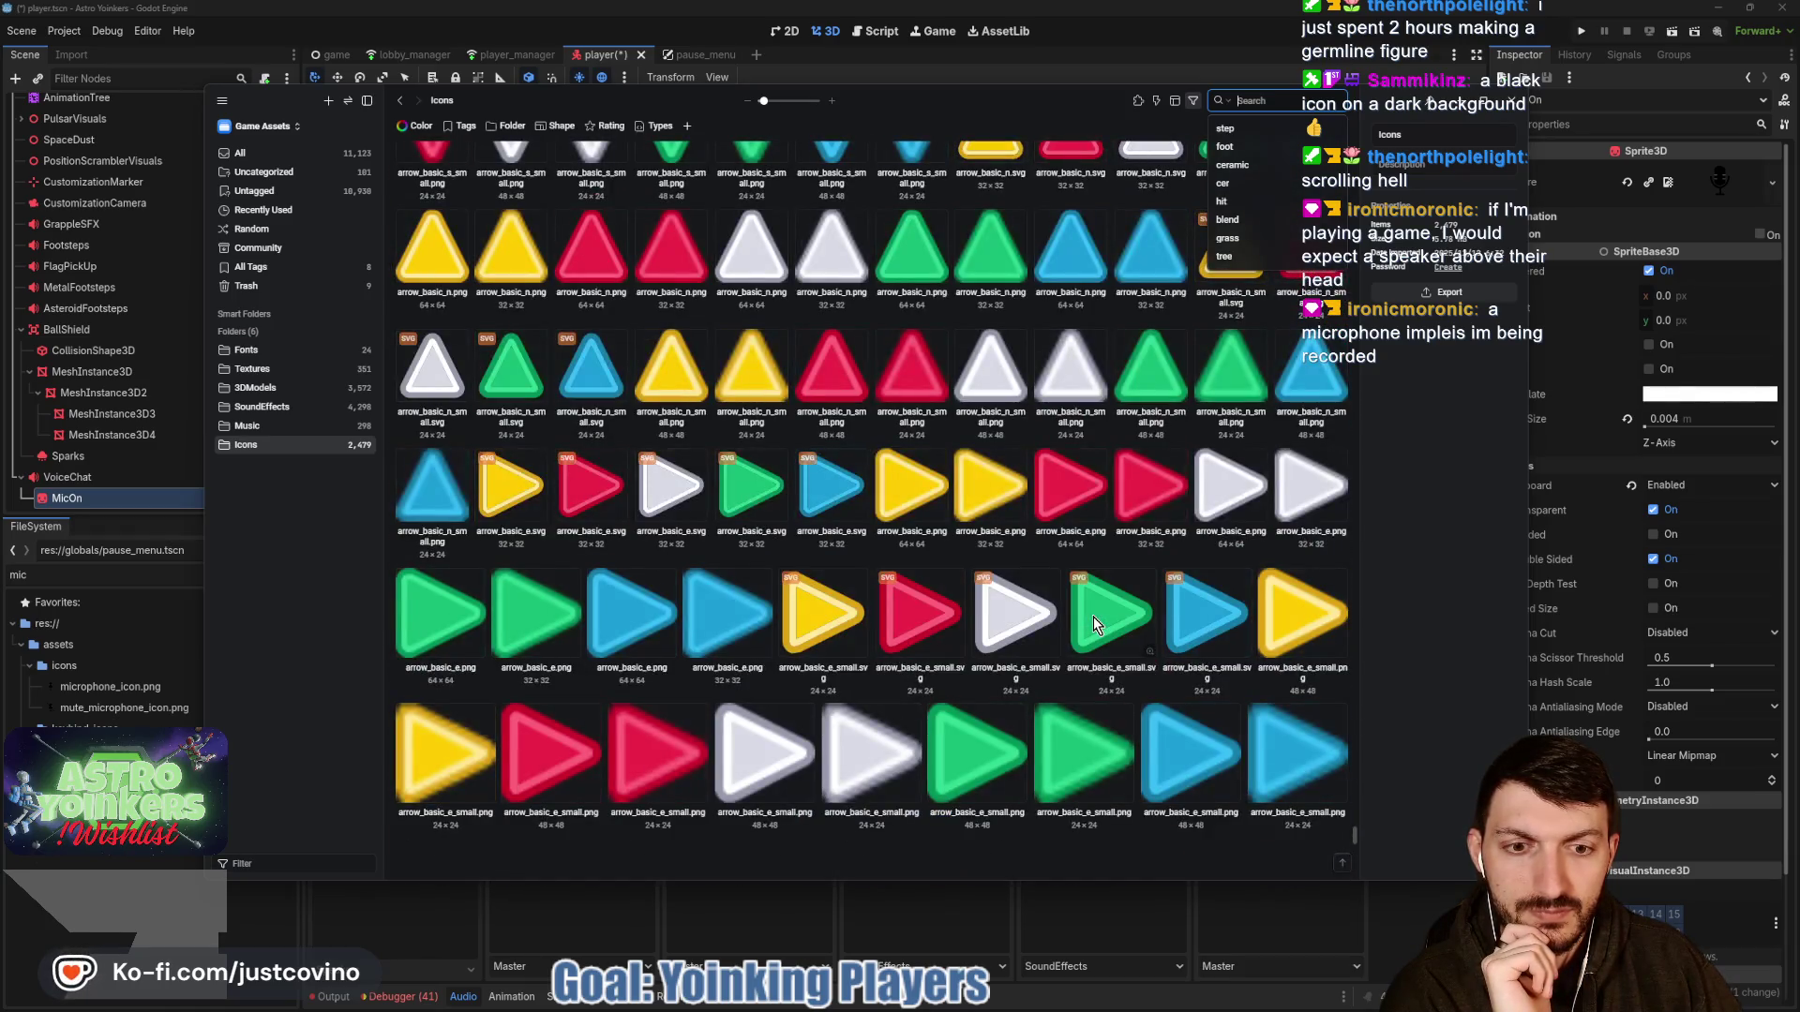
scroll(1095, 624, down, 10)
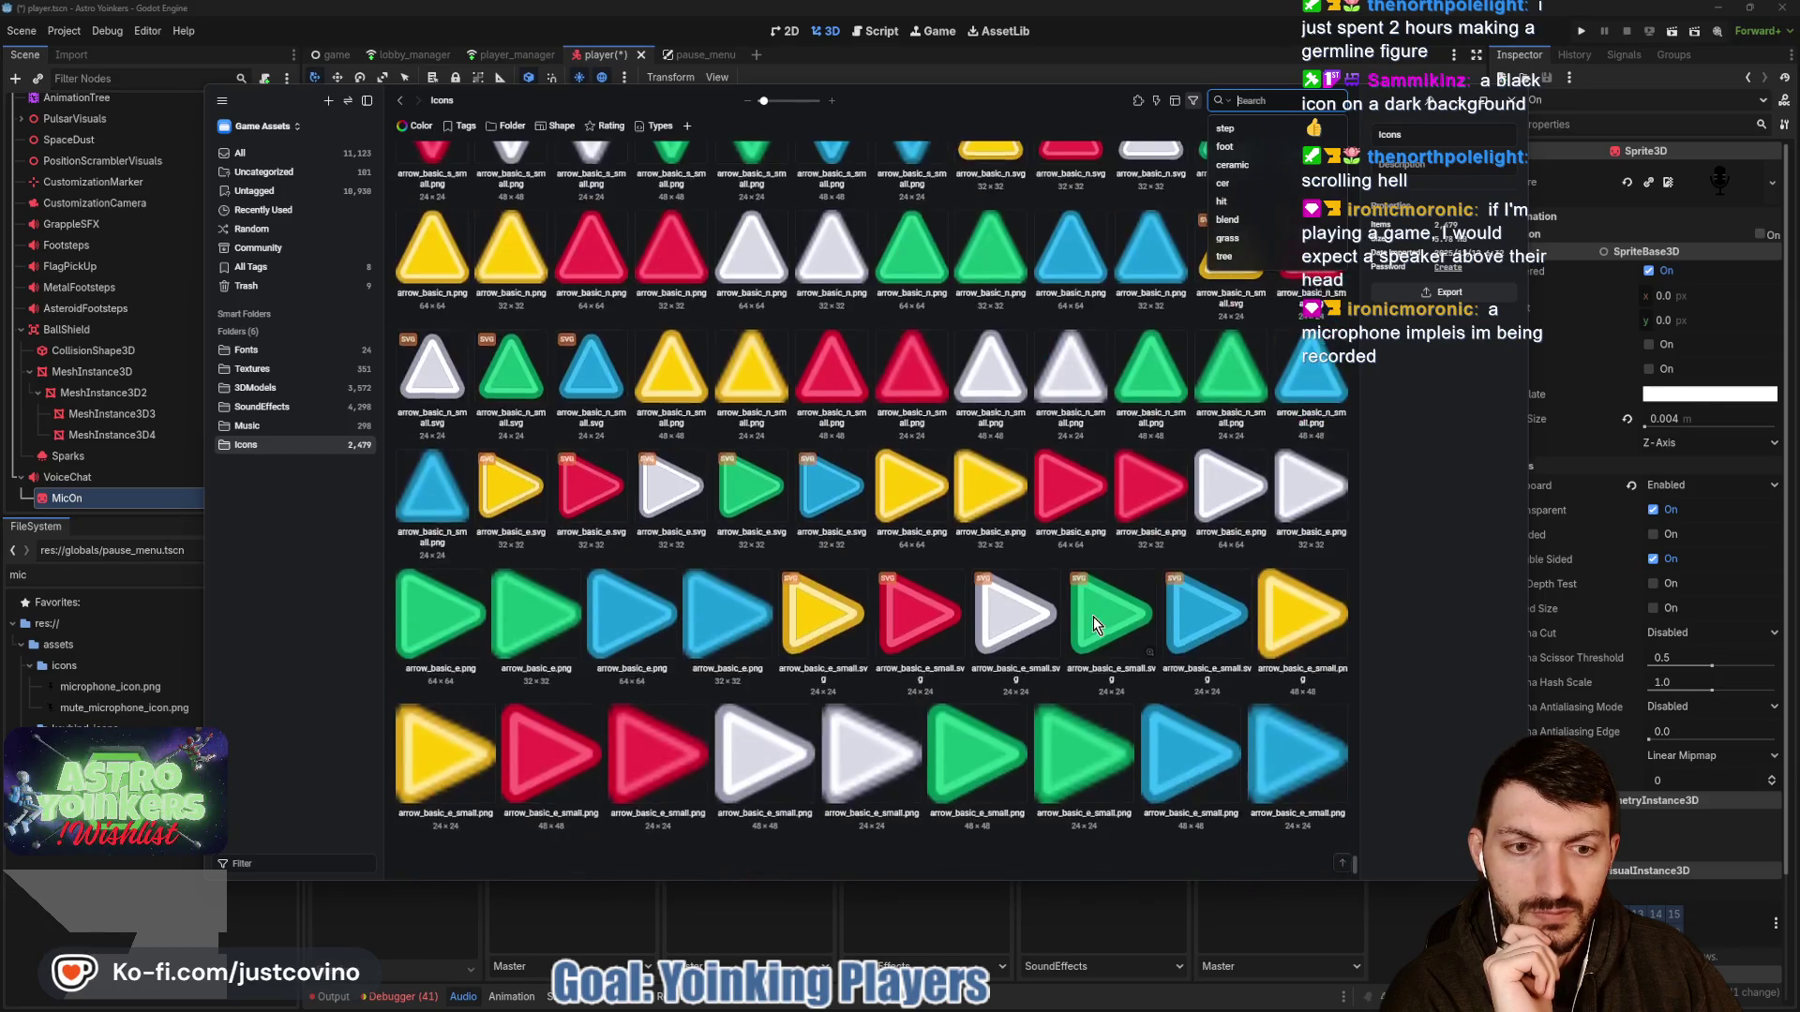
scroll(1096, 626, up, 10)
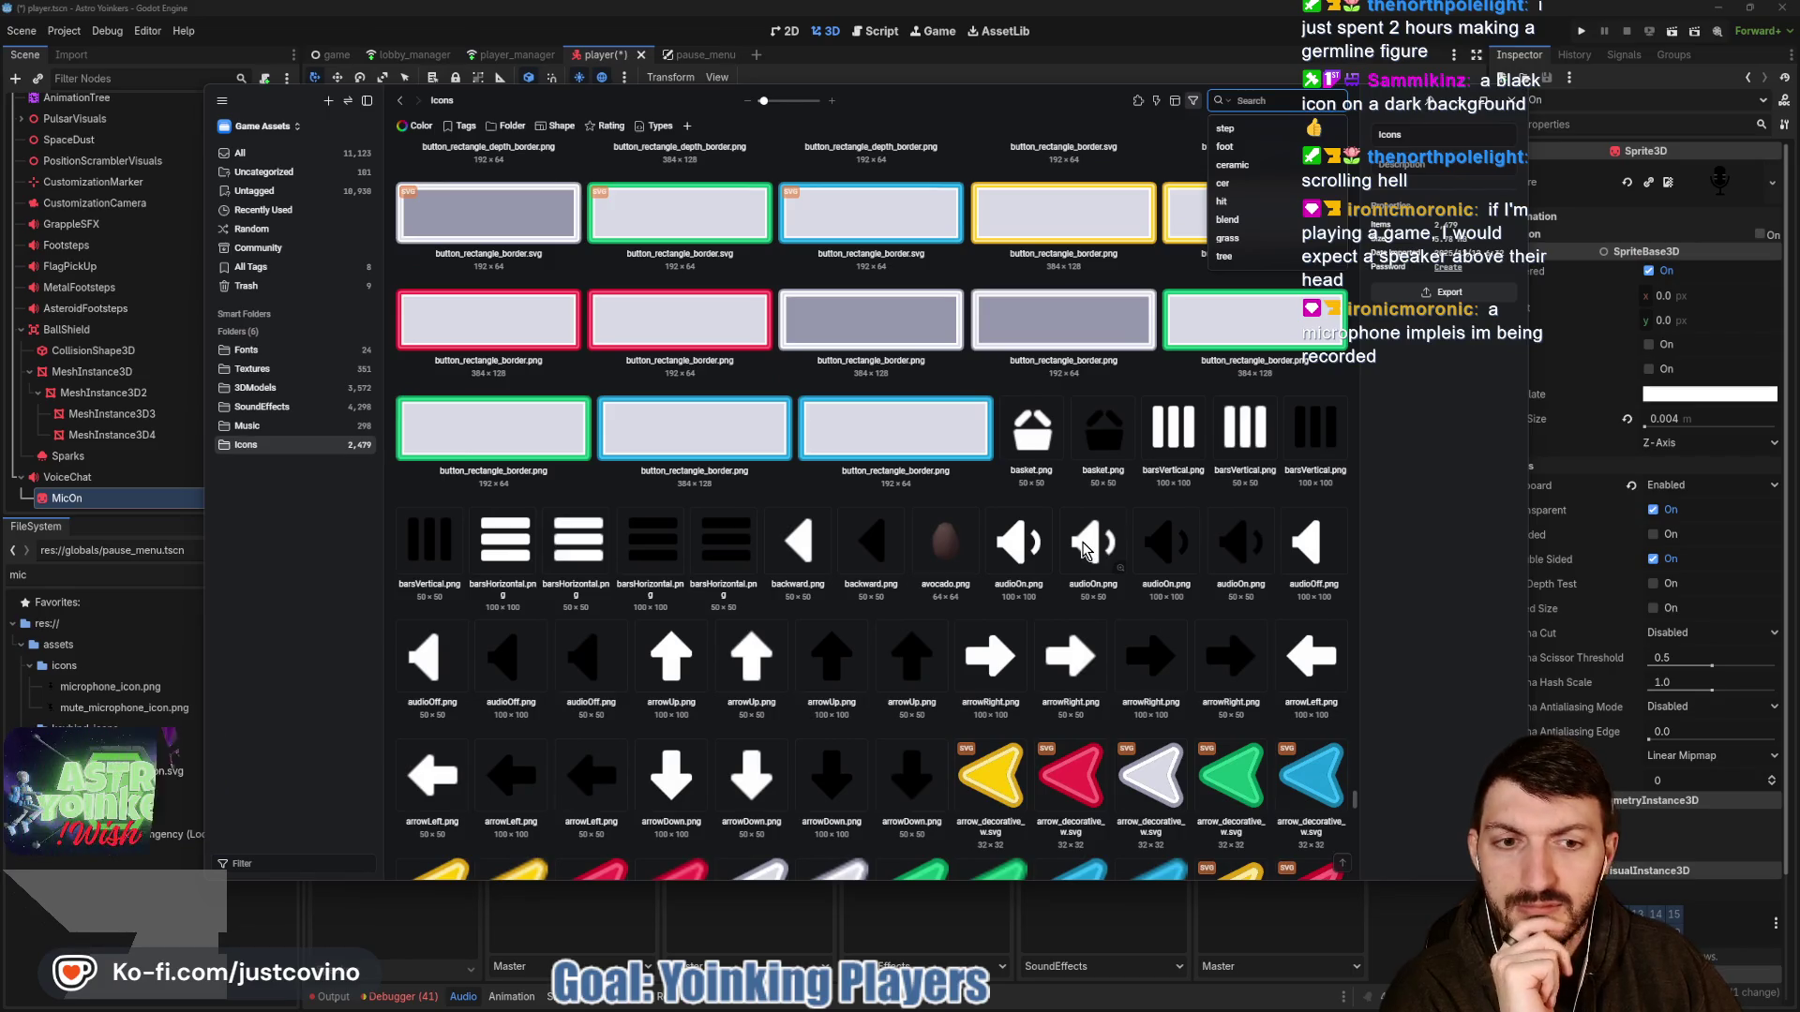
Export audioOn.png to the project's ctf_tower/assets/icons folder.
click(1085, 549)
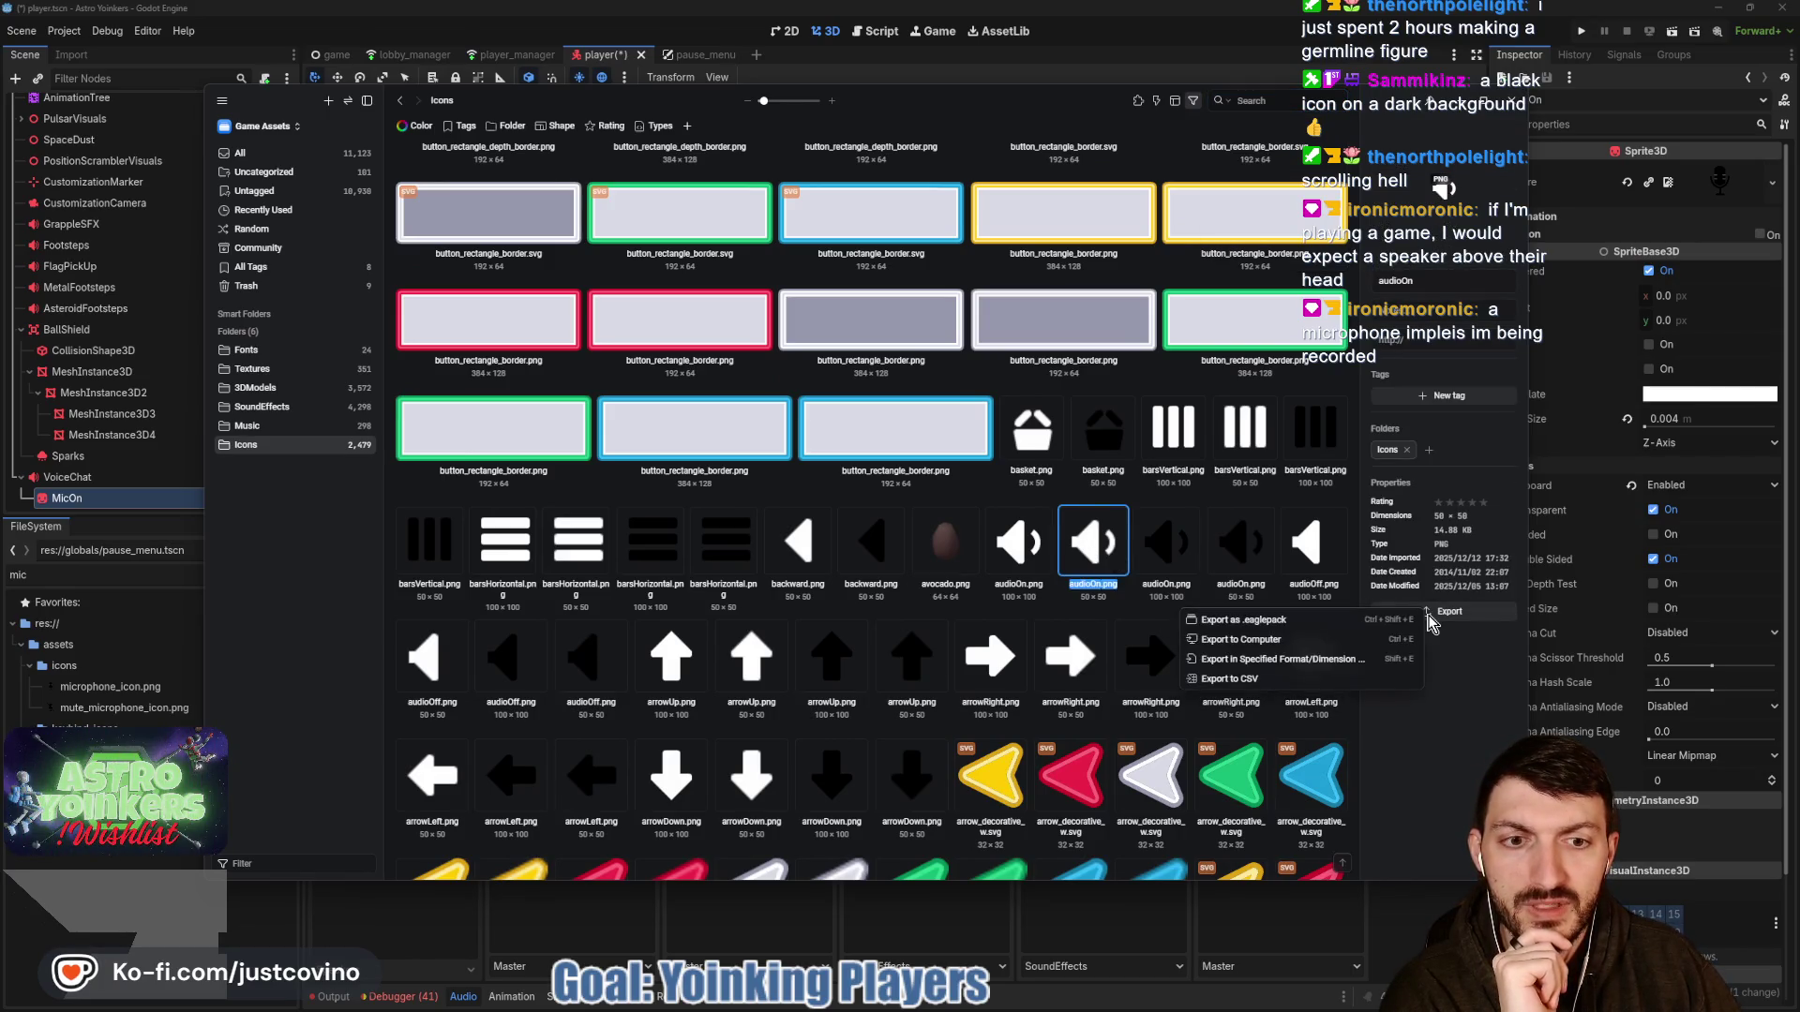
click(1313, 643)
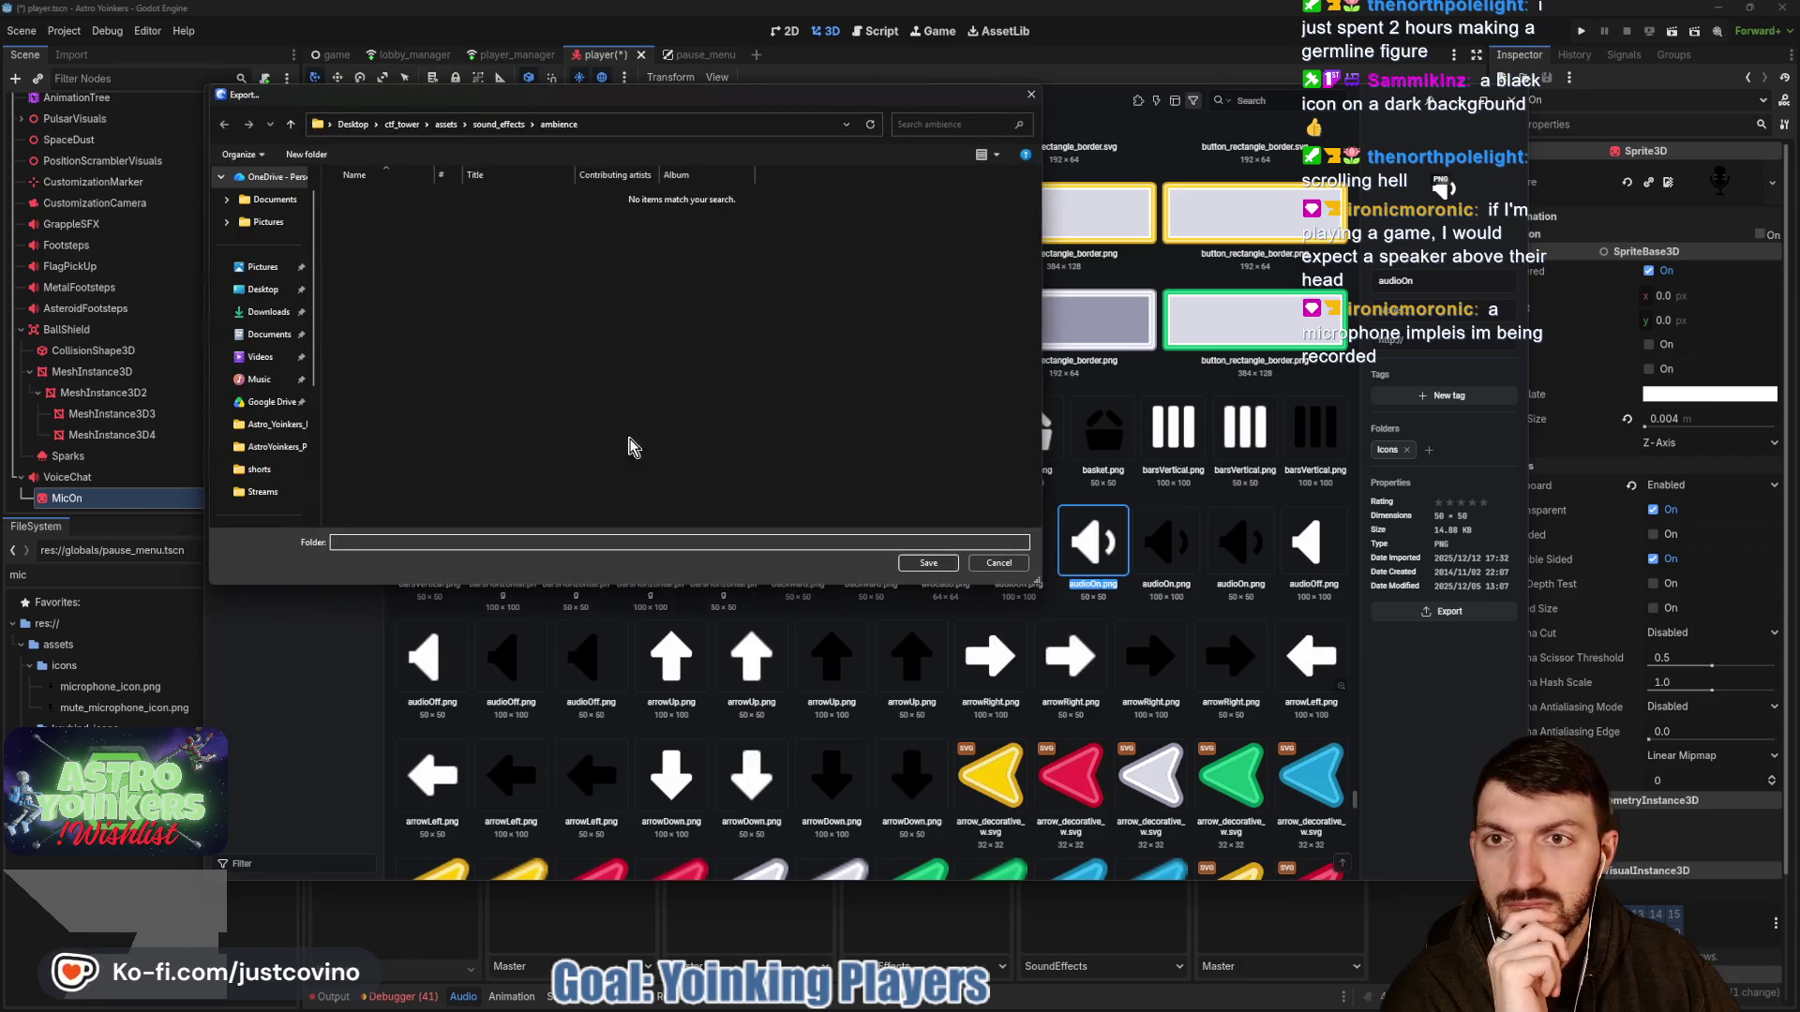
click(446, 124)
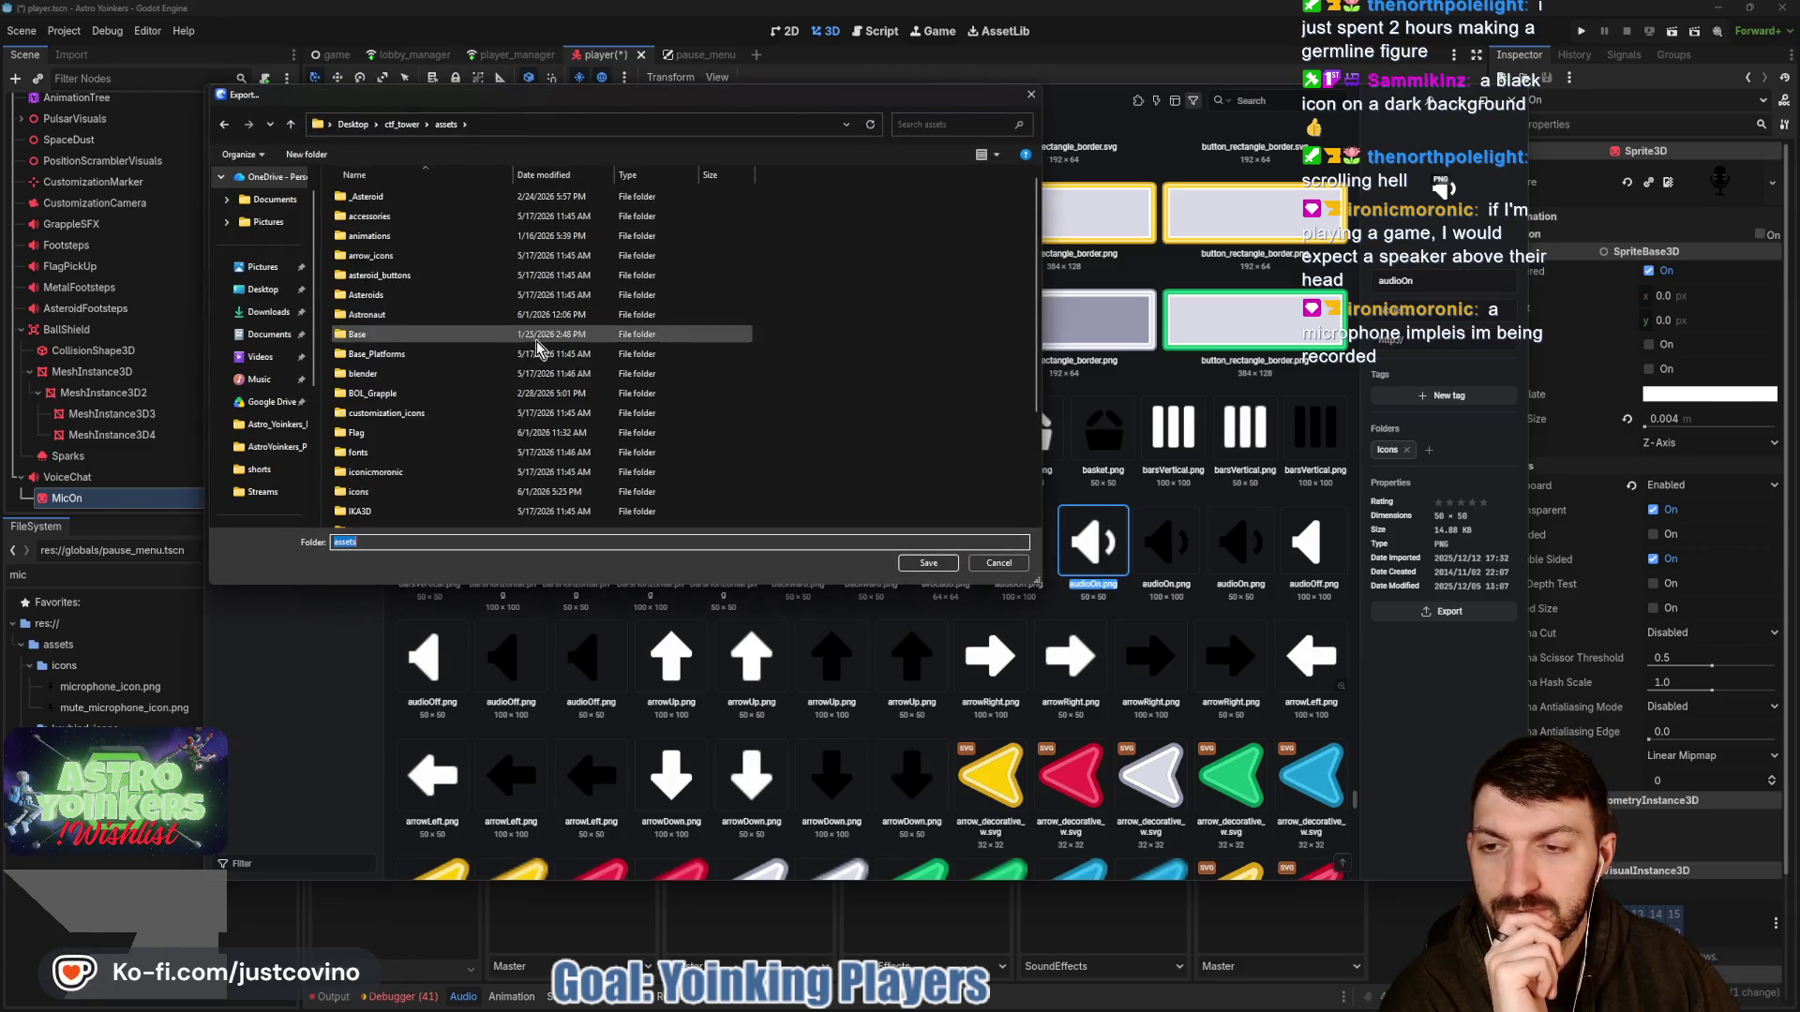
click(386, 492)
double_click(386, 492)
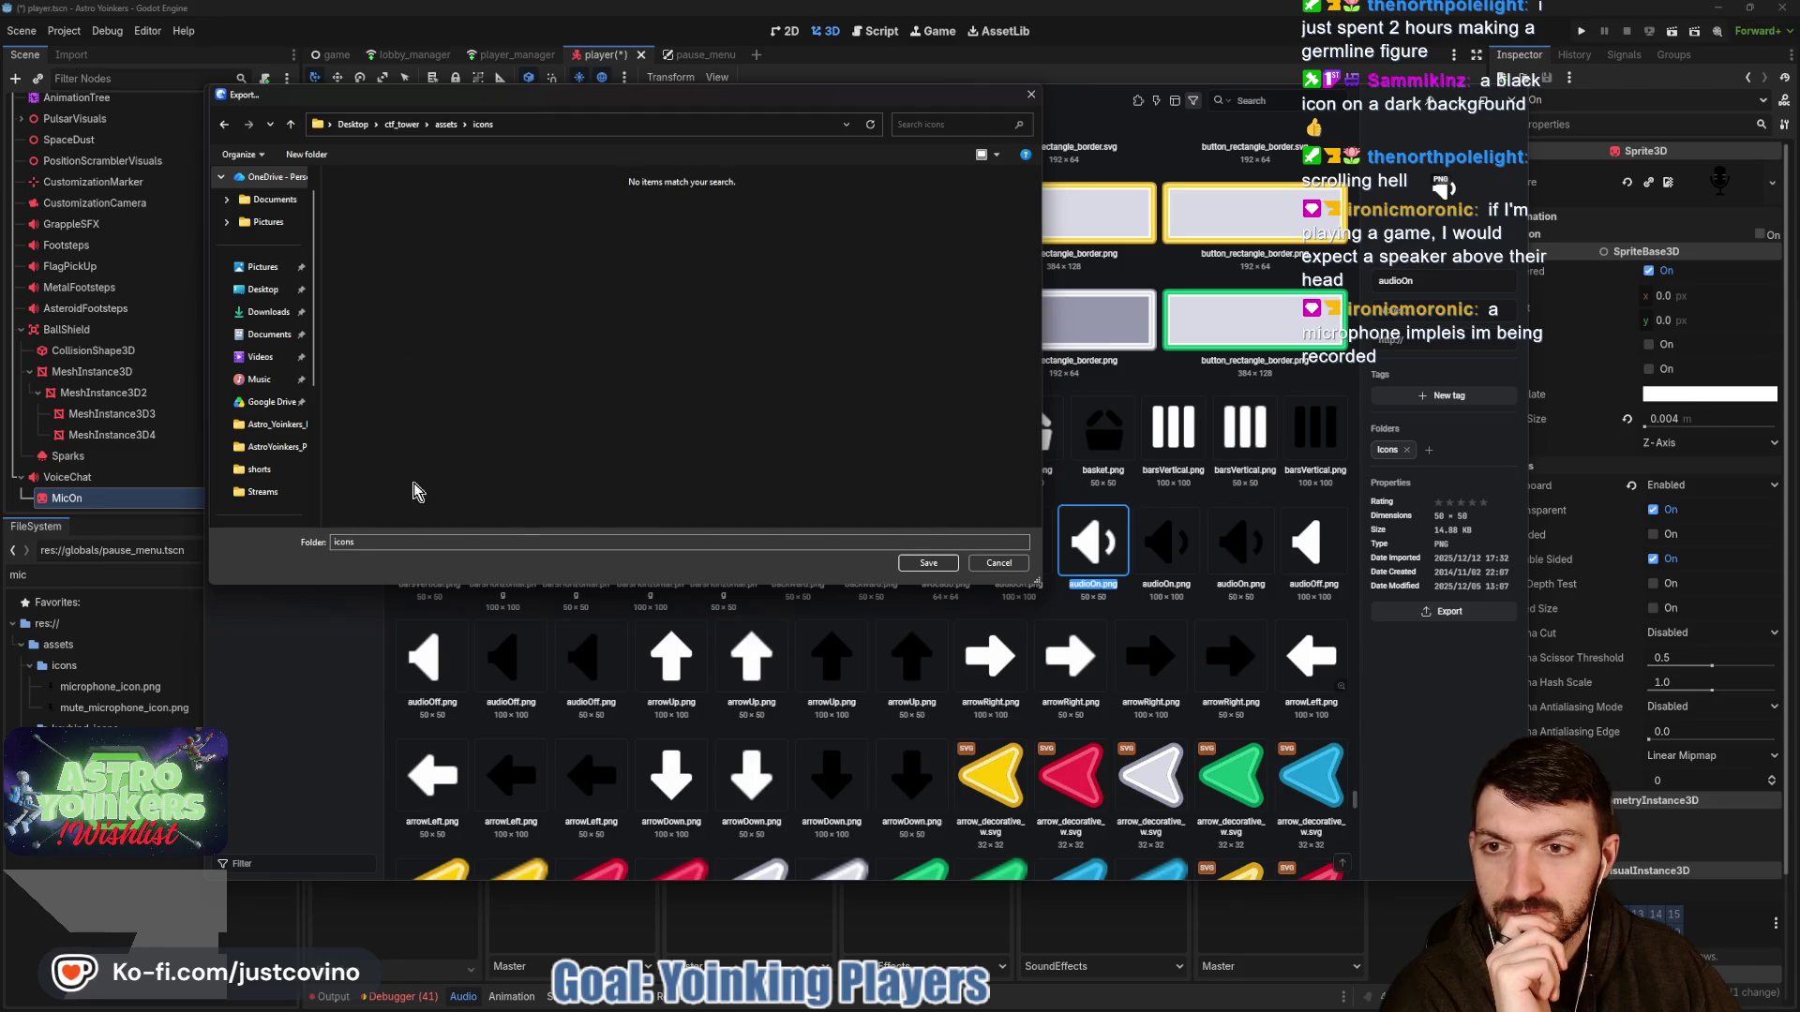
click(928, 565)
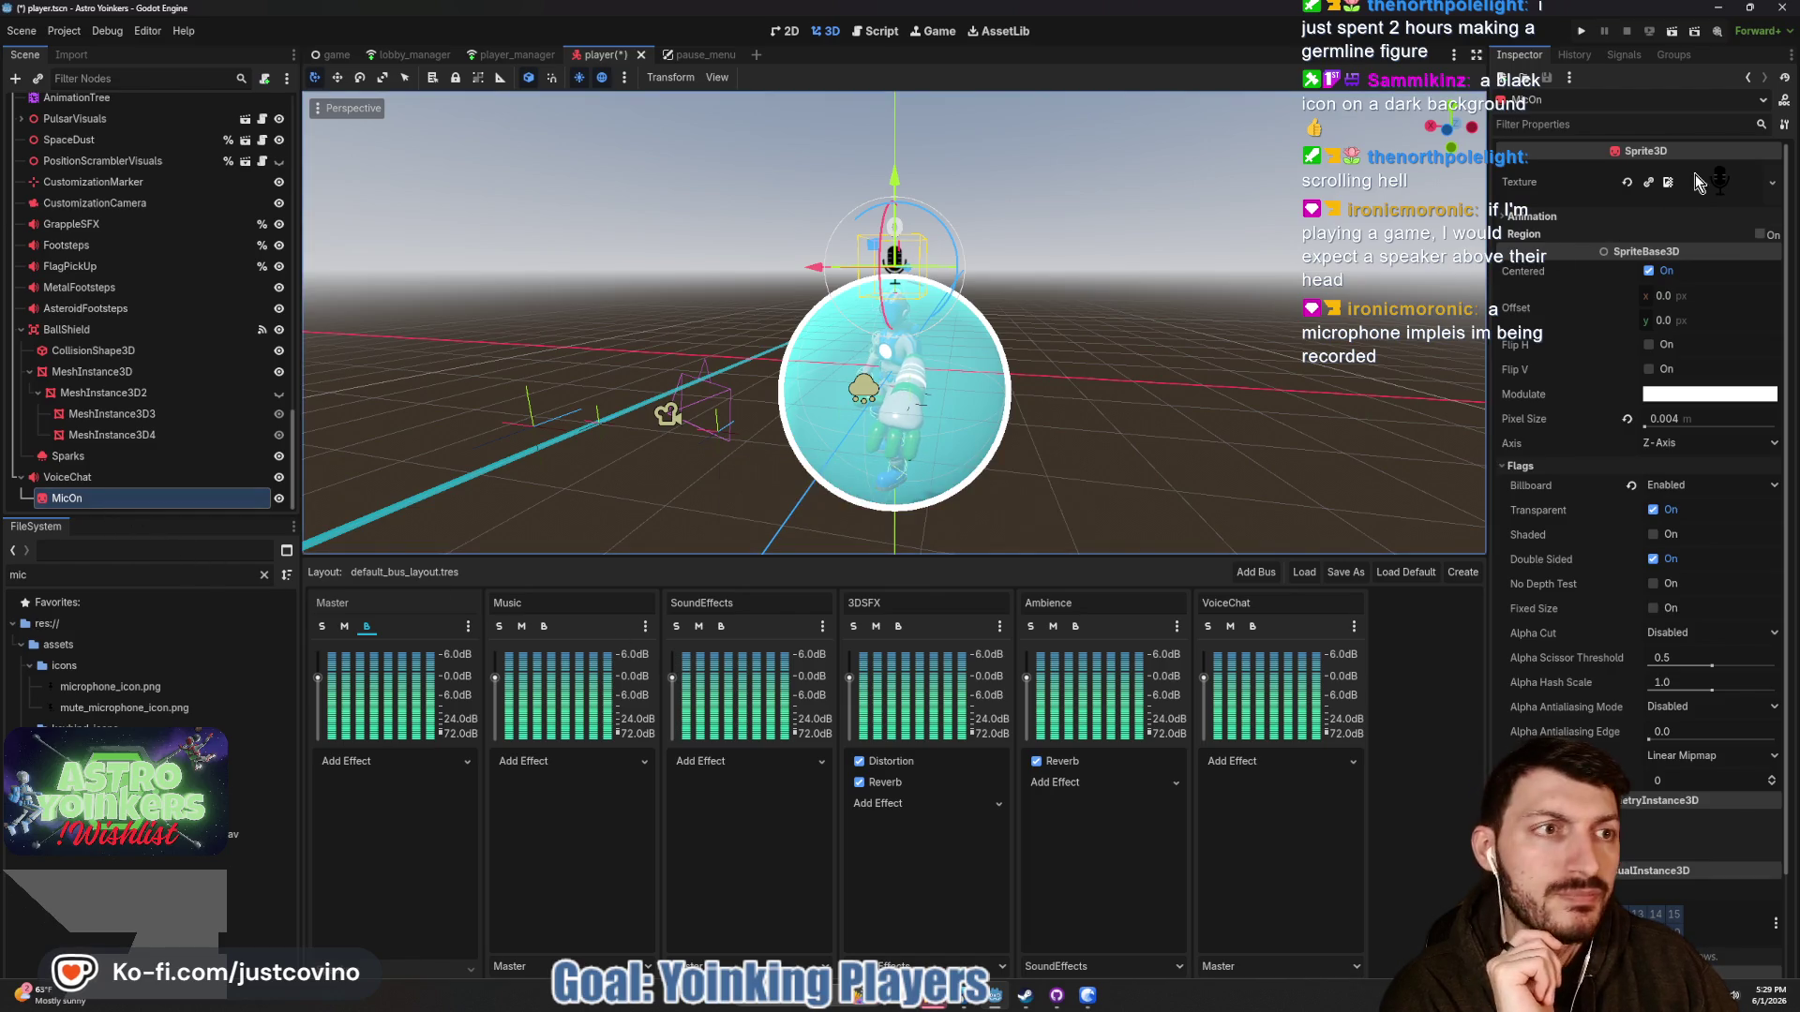
Replace the MicOn sprite's texture with audioOn.png via Quick Load.
click(1627, 181)
click(1699, 178)
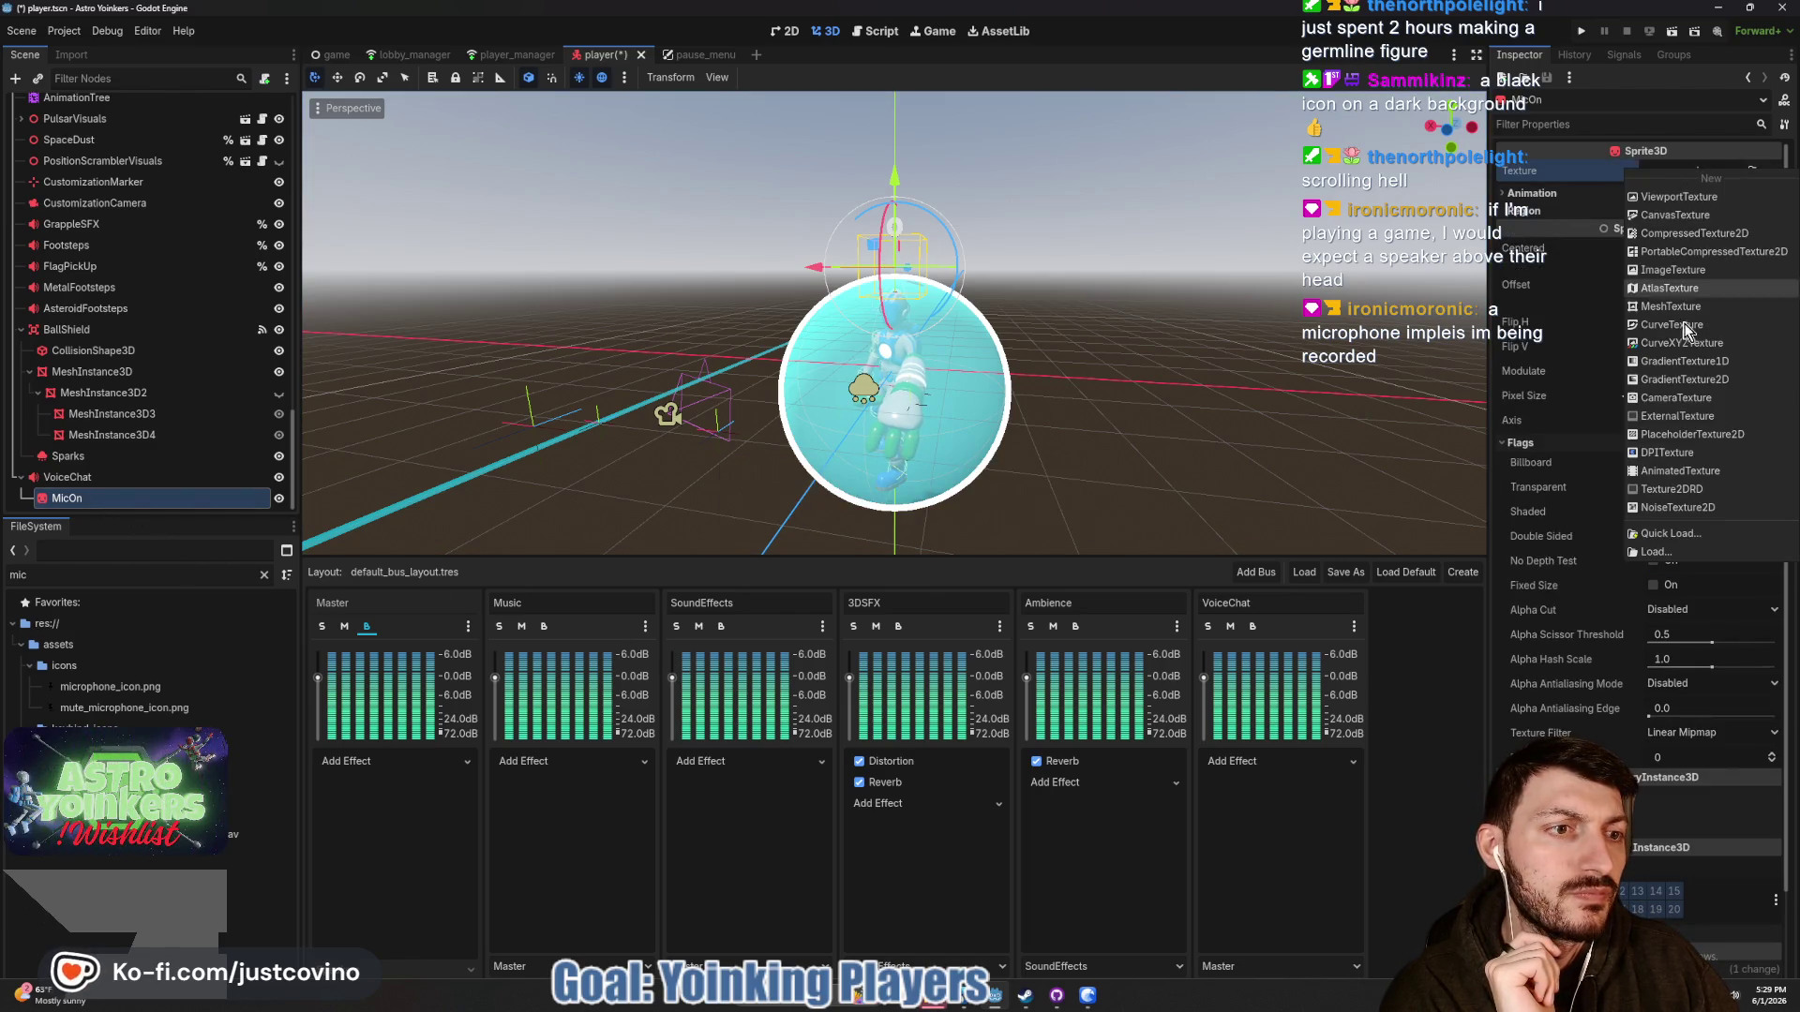
click(1687, 538)
double_click(928, 560)
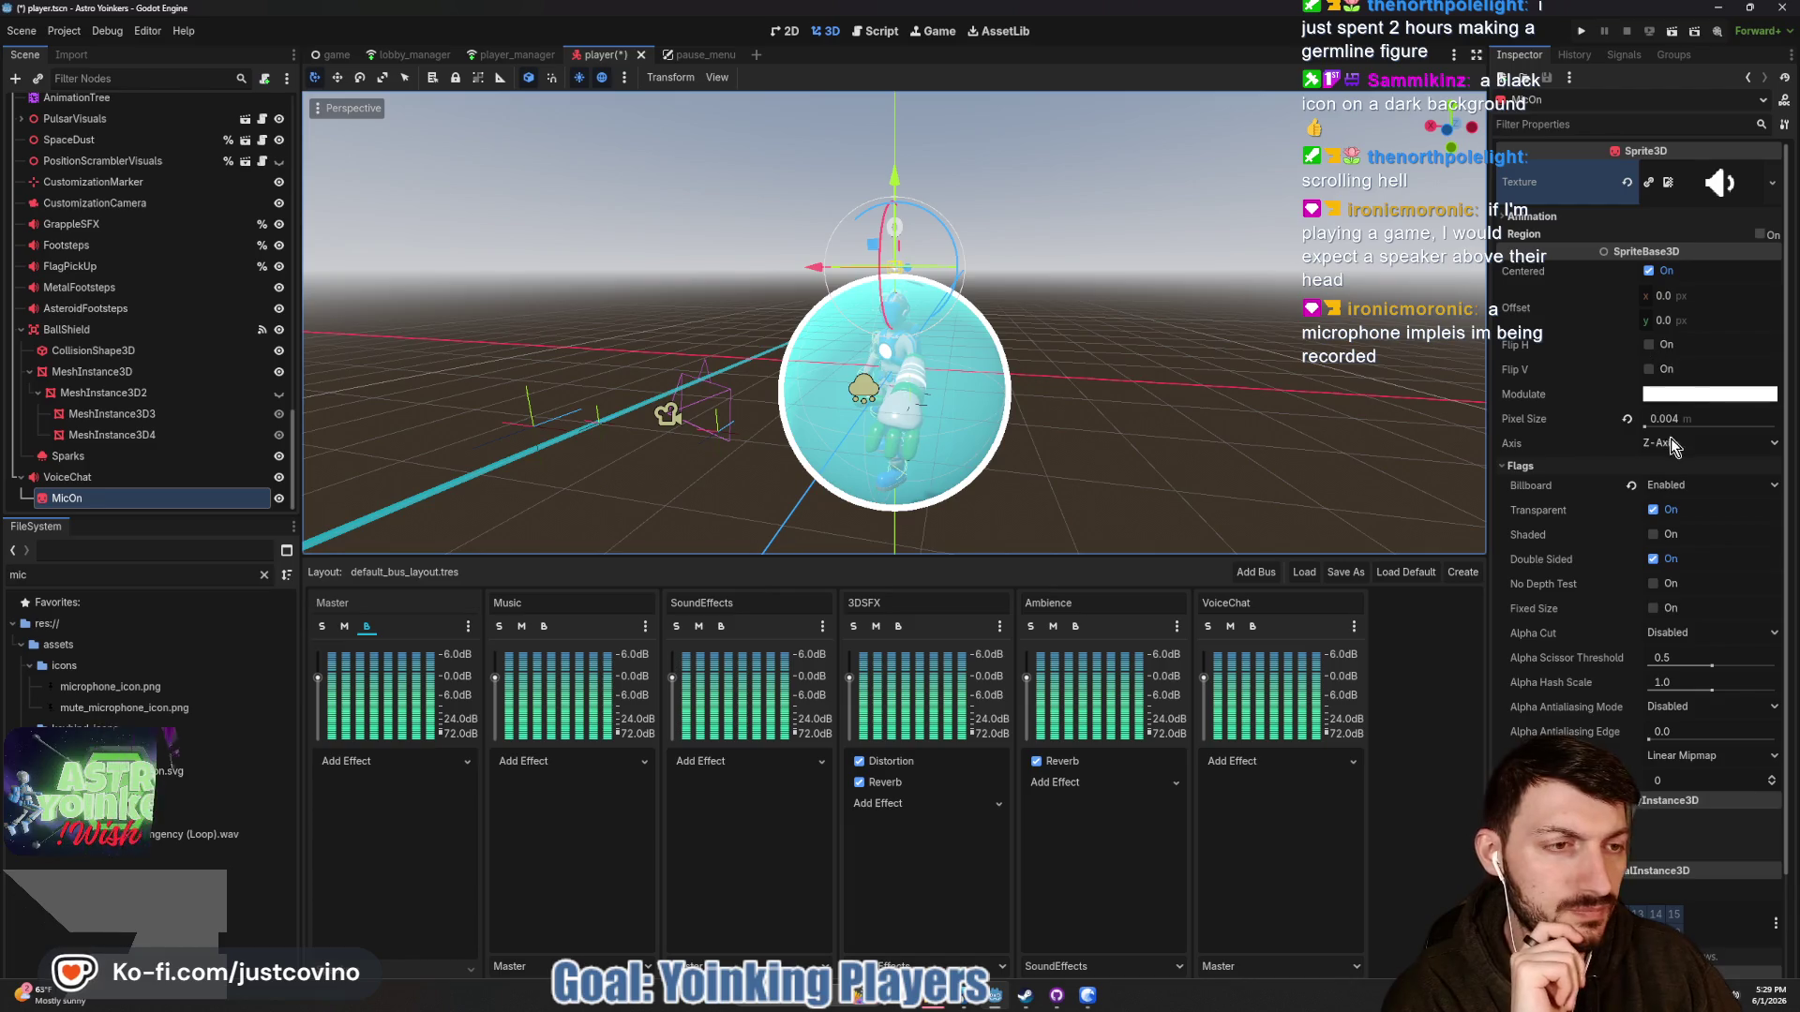
Tune the sprite's Pixel Size from 0.1 and 0.05 down to about 0.017.
click(1628, 419)
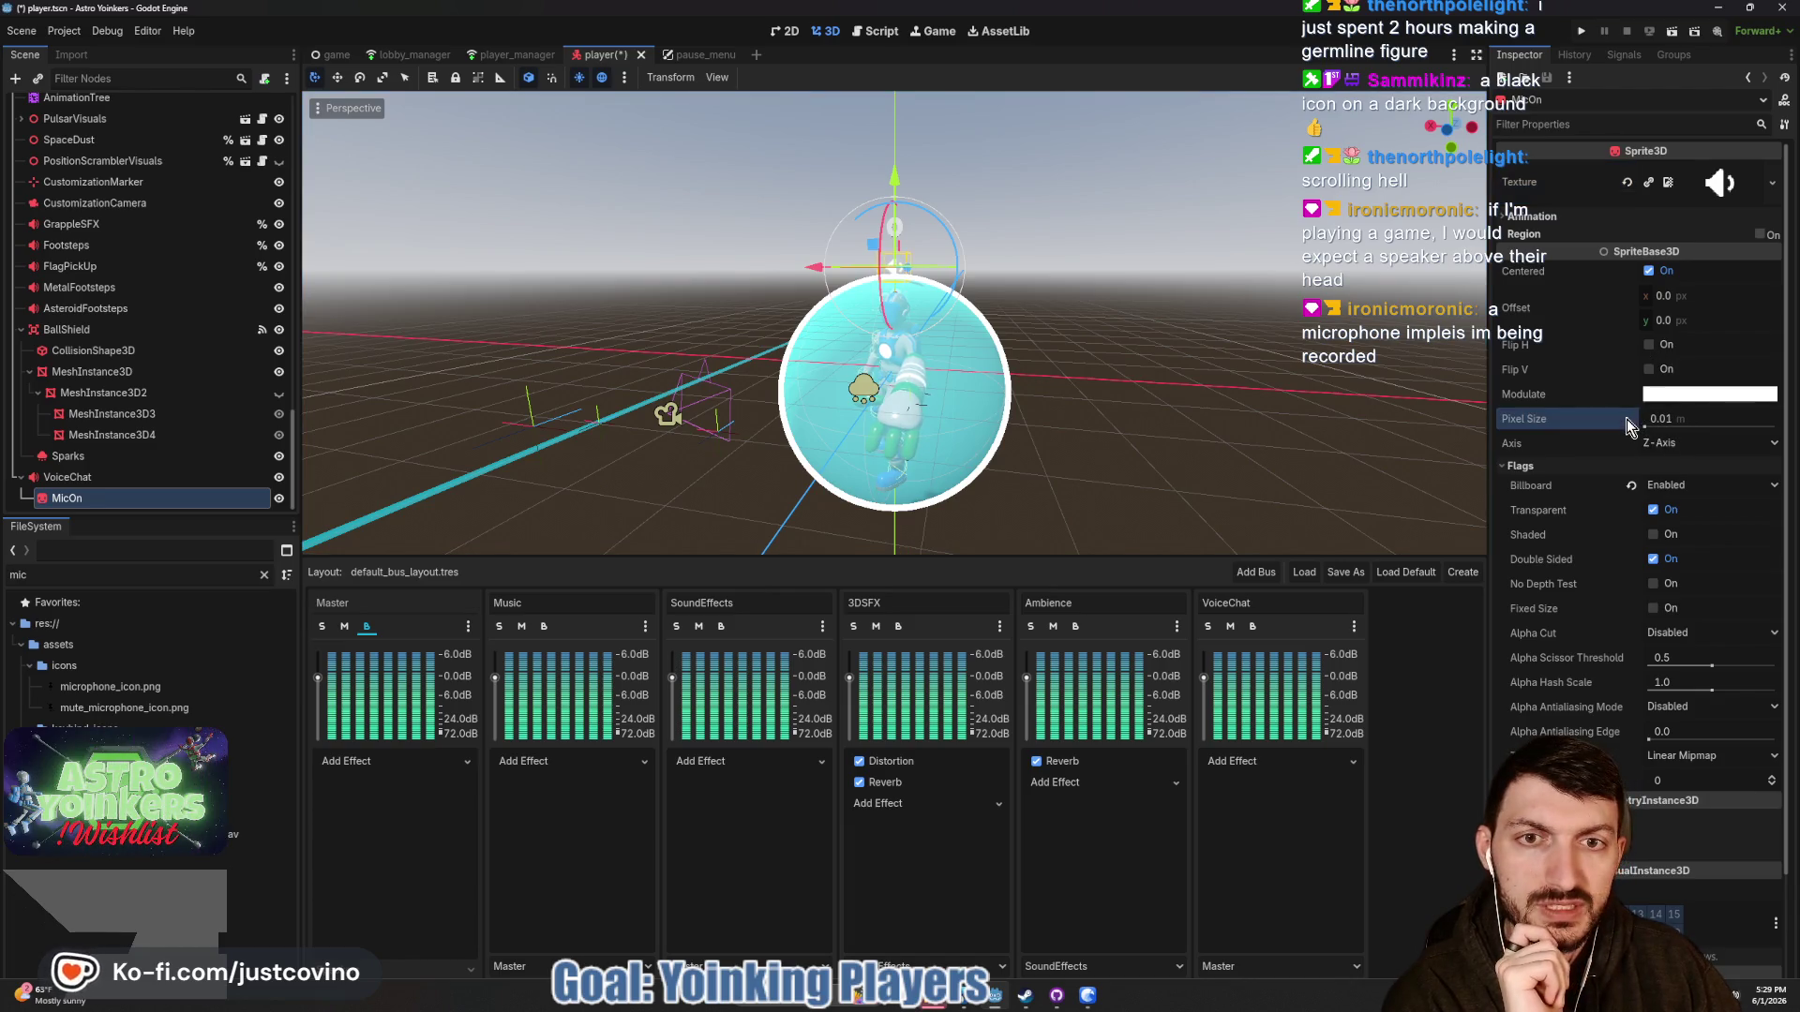
scroll(1112, 328, up, 5)
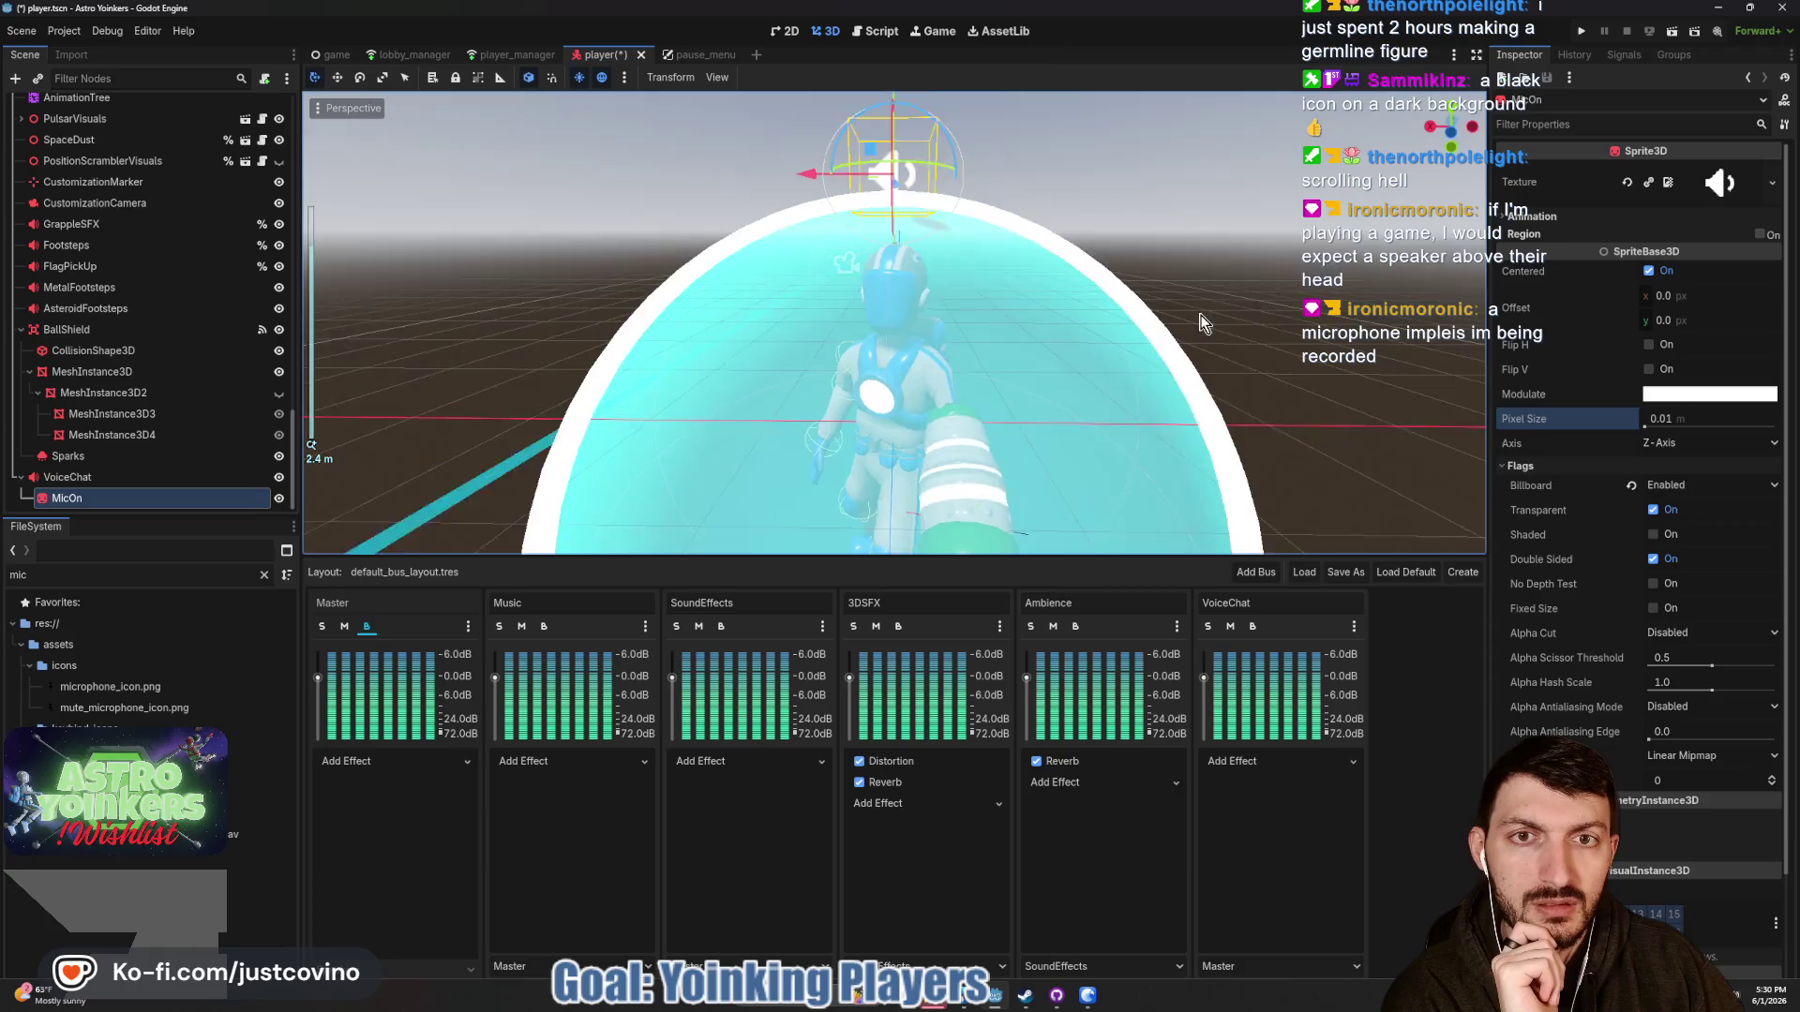
click(1666, 421)
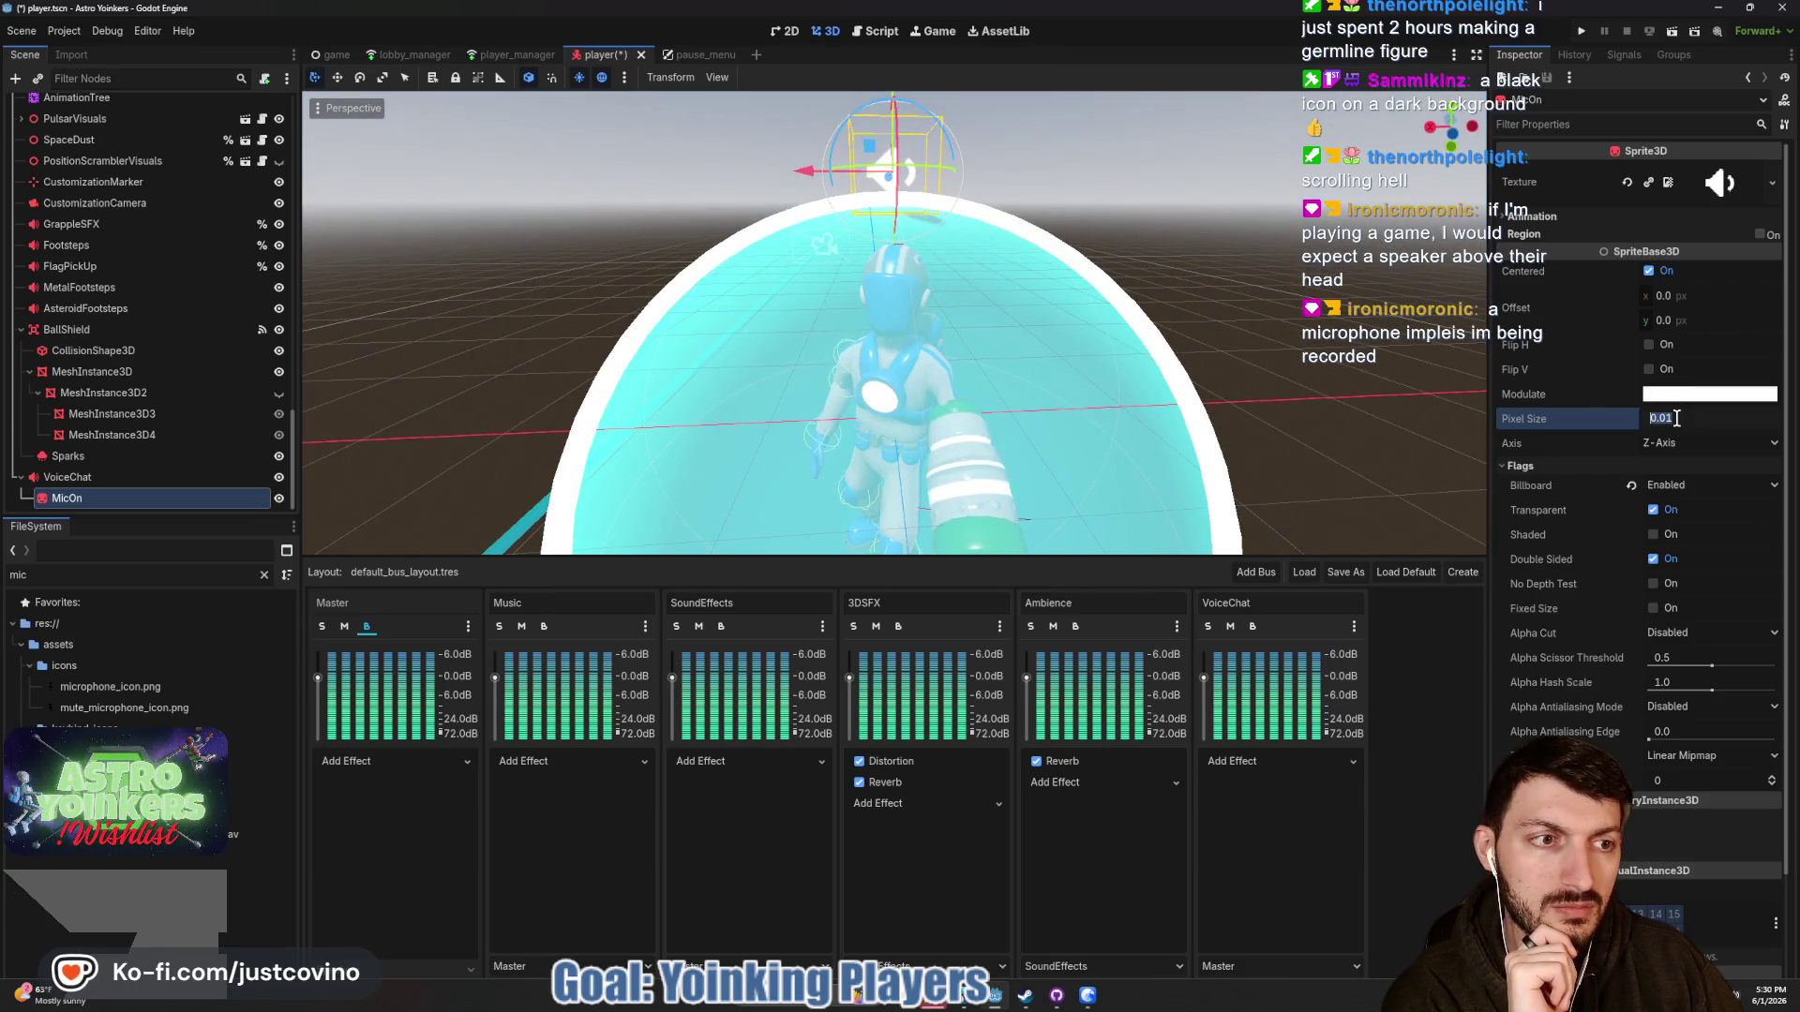
text(0.1)
key(Return)
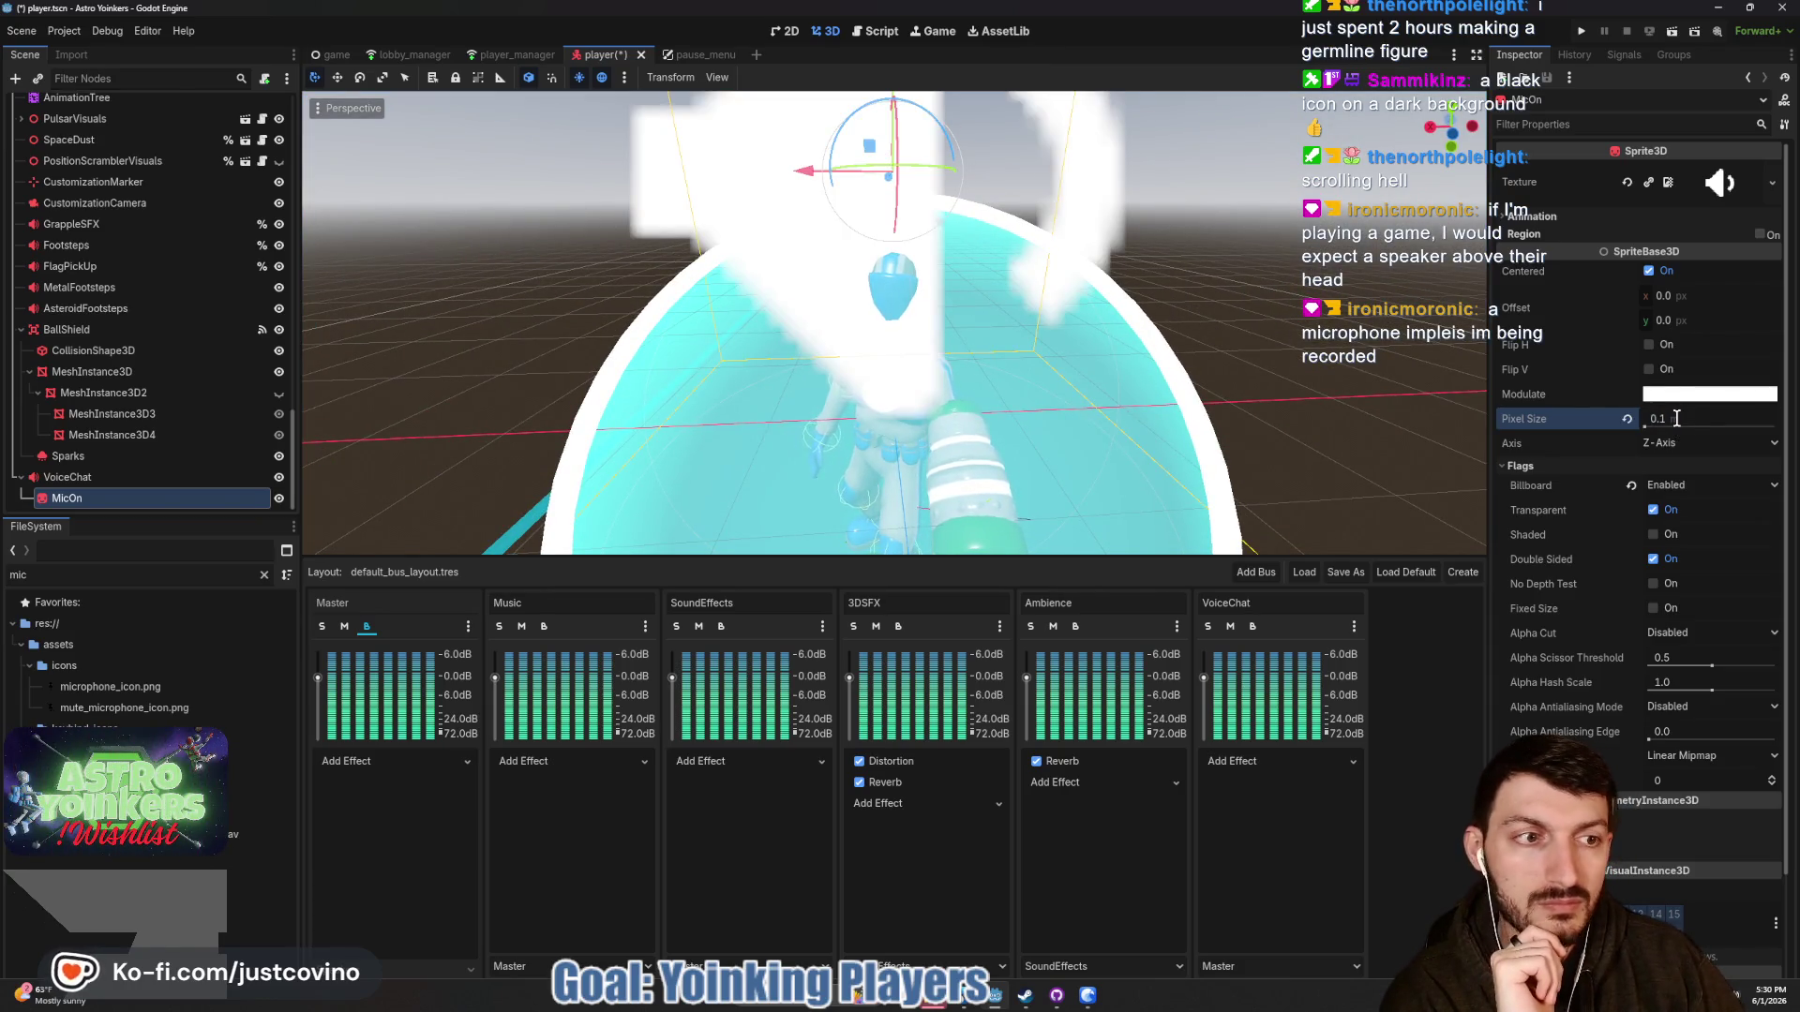
text(0.05)
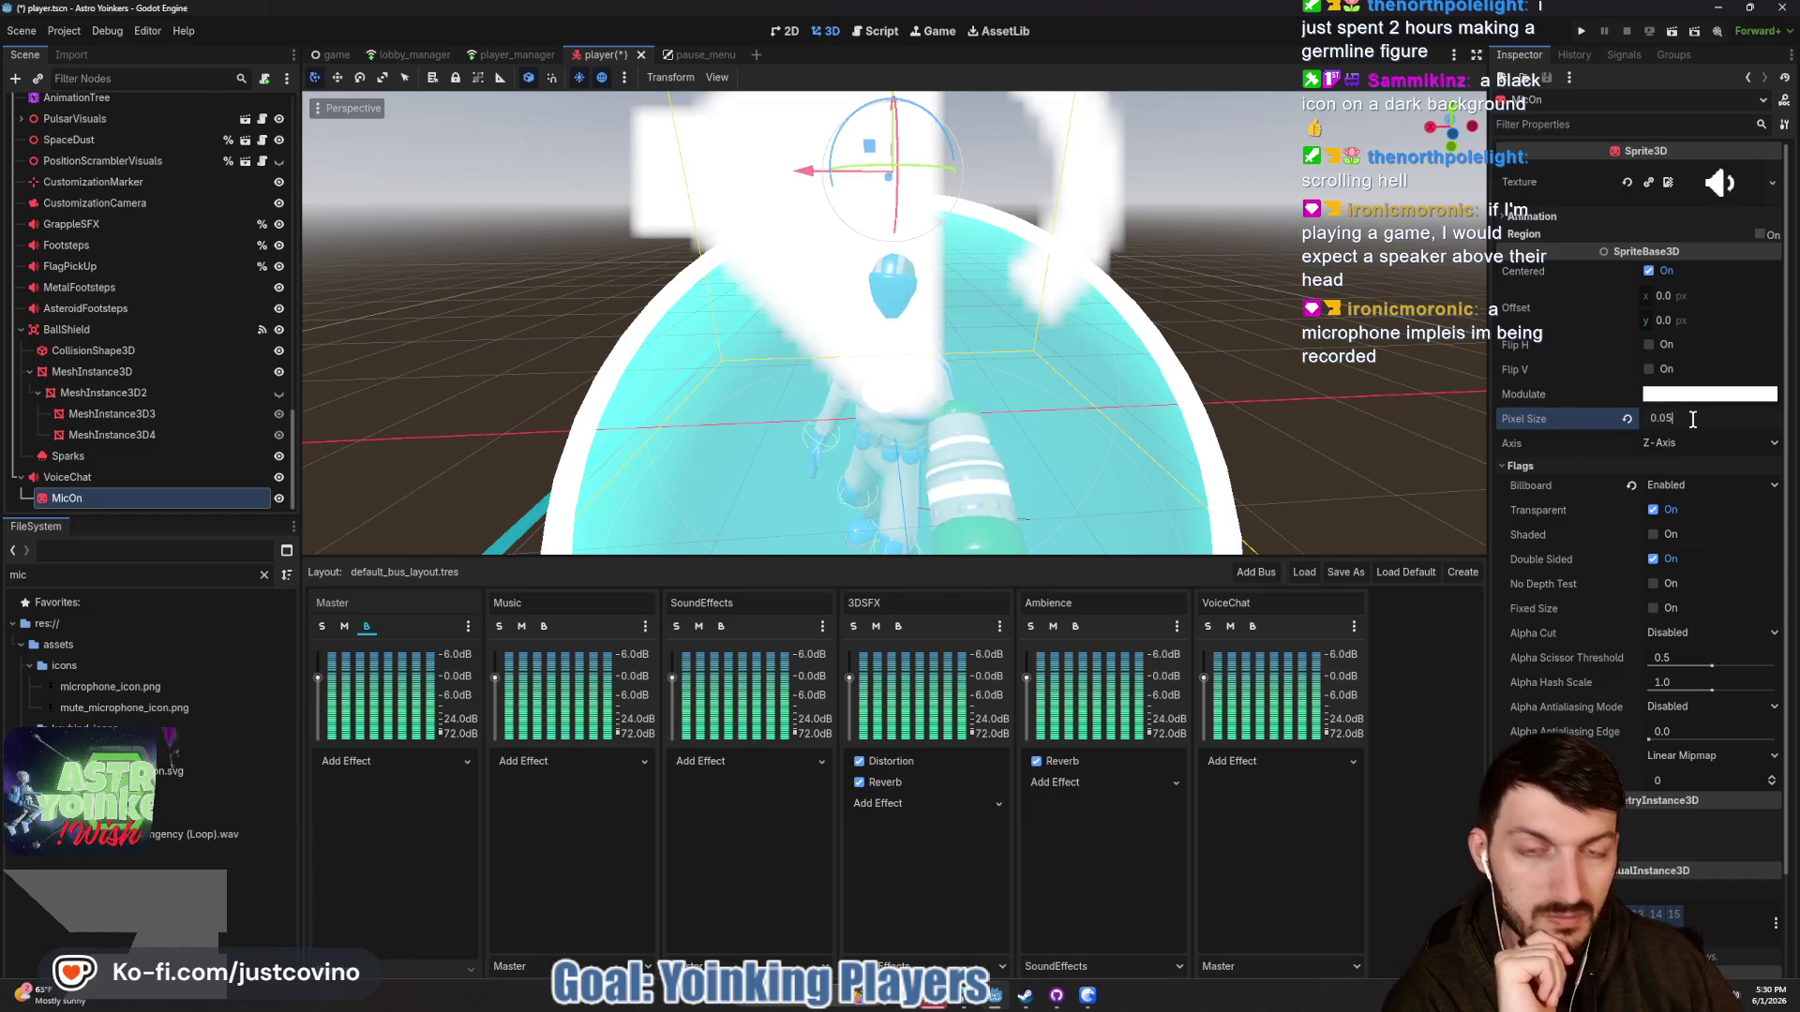
key(Return)
drag(1693, 428, 1653, 428)
scroll(1141, 373, down, 3)
mouse_move(1141, 373)
mouse_down()
mouse_move(1210, 366)
mouse_move(1193, 370)
mouse_move(1228, 389)
mouse_move(1209, 354)
mouse_move(1262, 335)
mouse_up()
Hide the MicOn speaker sprite with its visibility toggle and save the player scene.
key(ctrl+s)
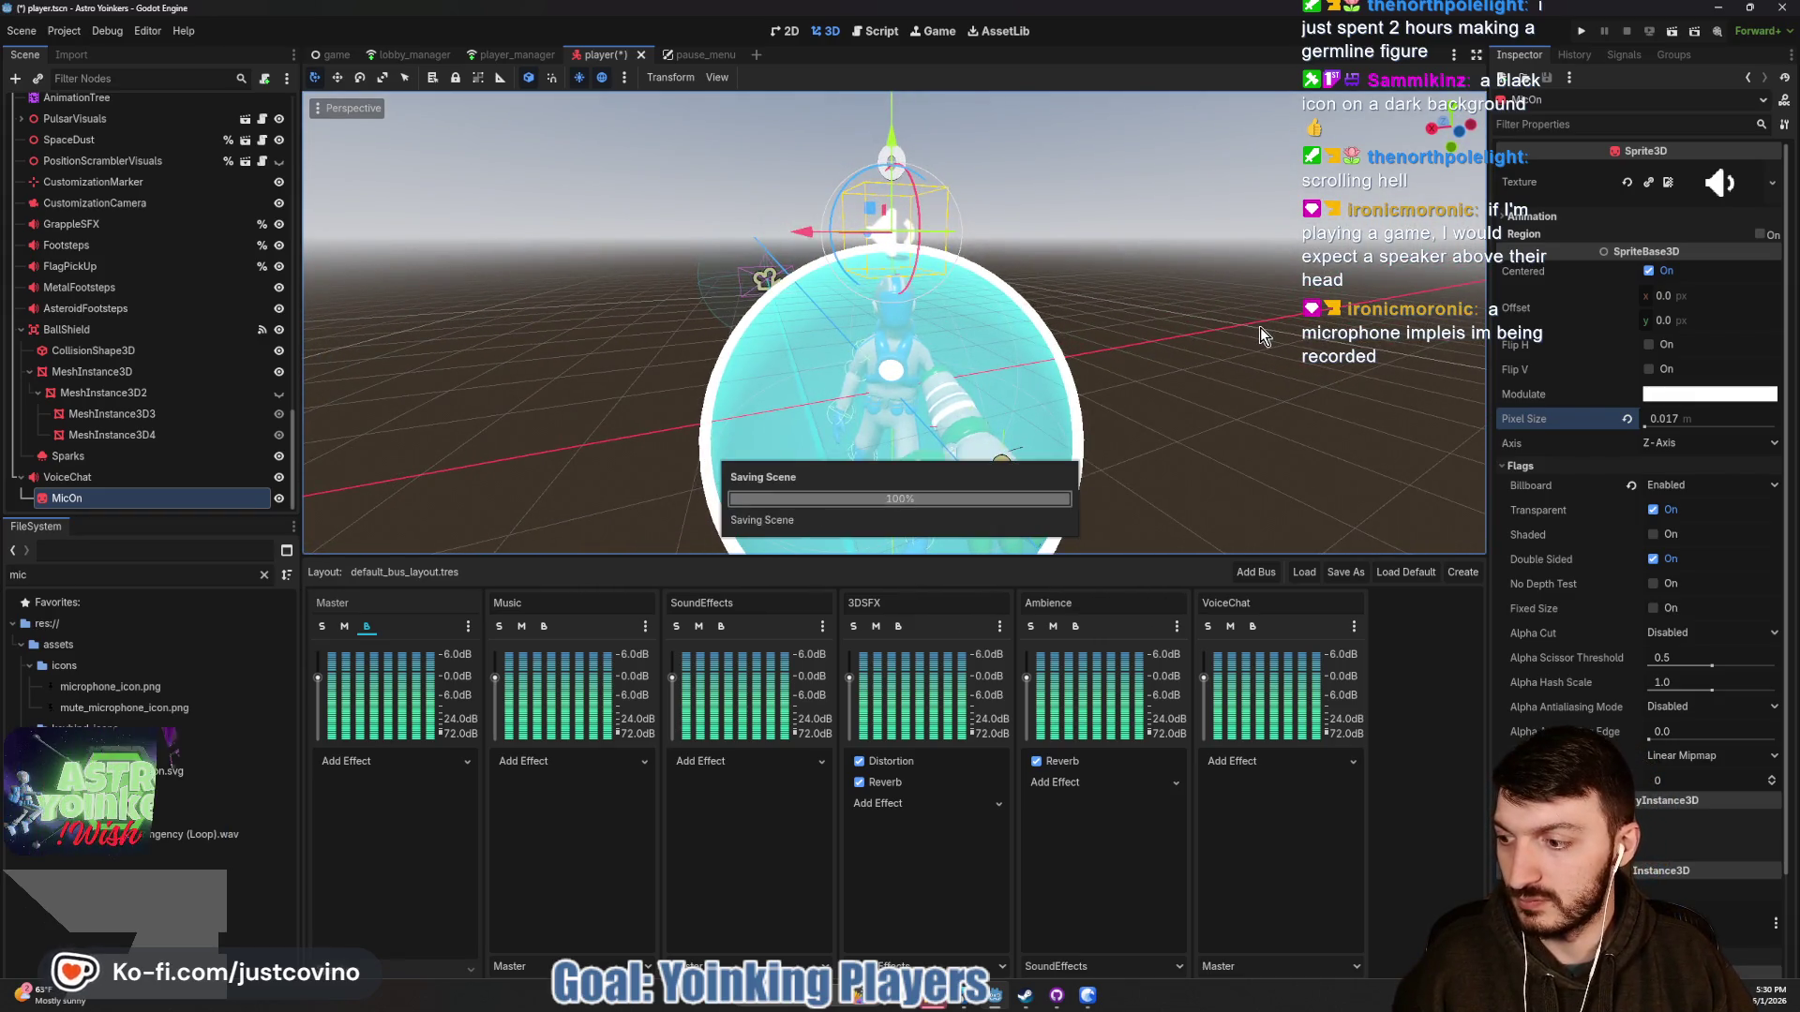
click(279, 500)
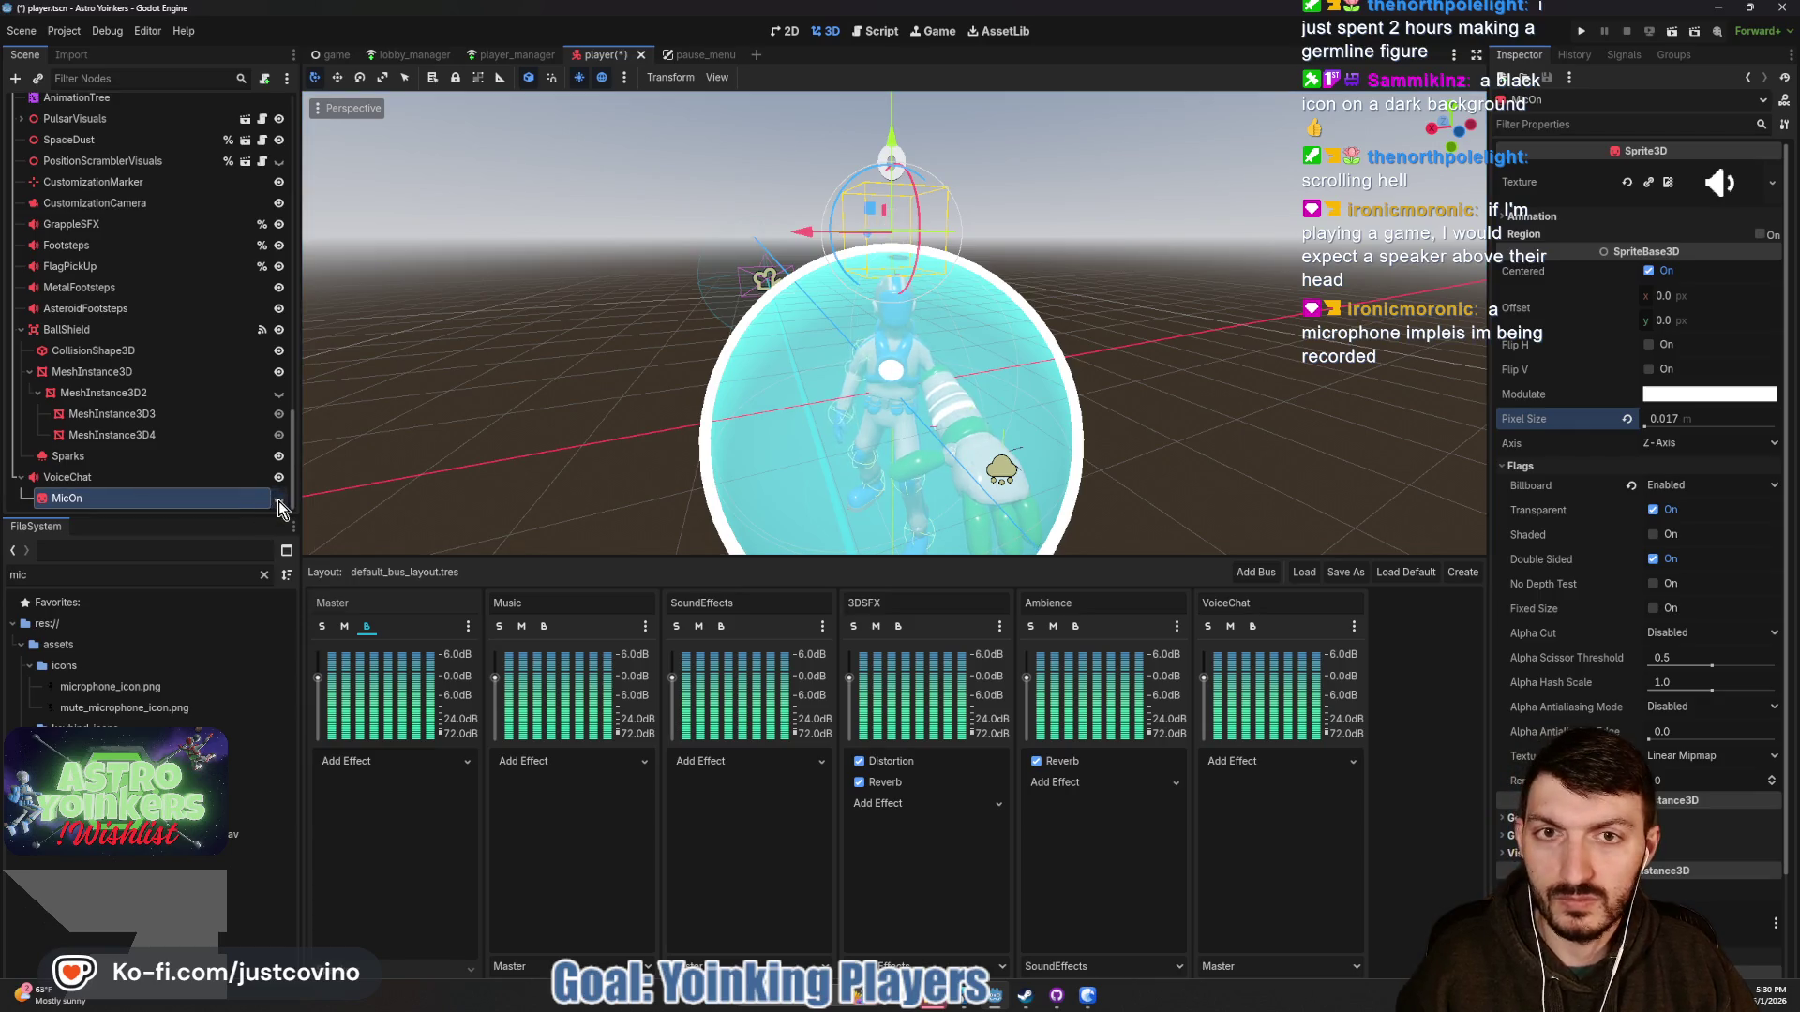
click(278, 501)
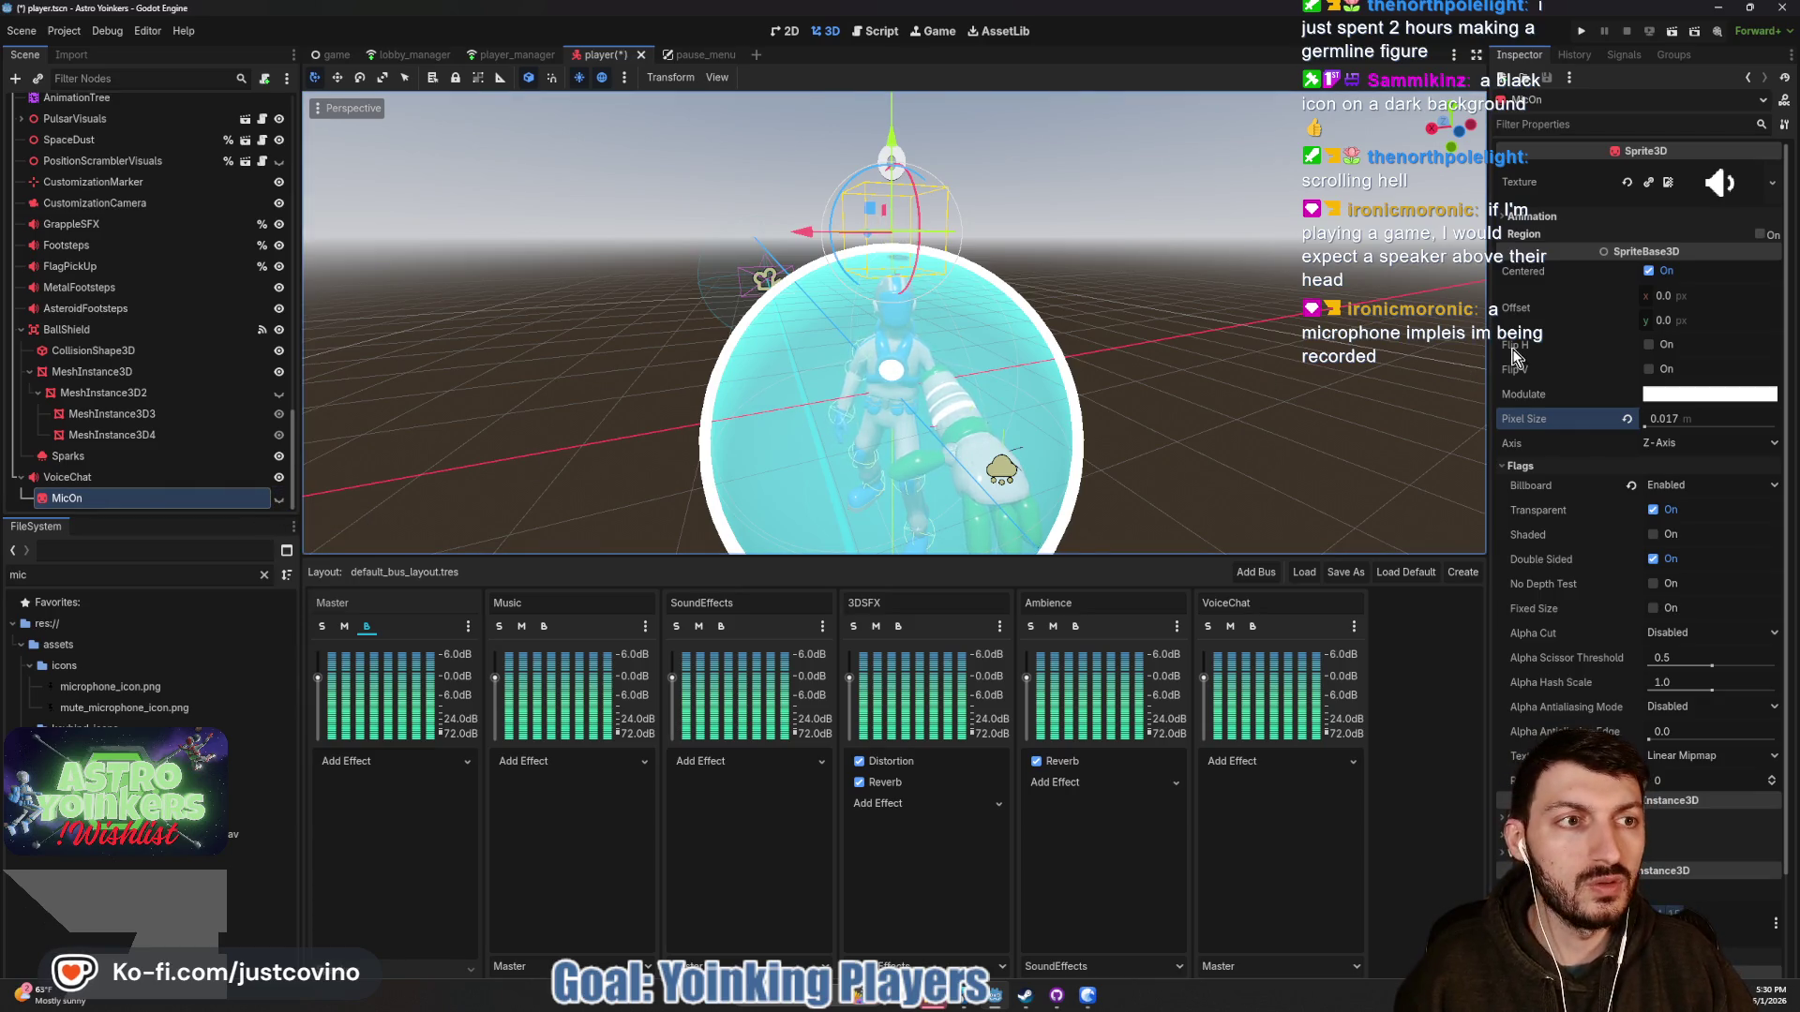
key(ctrl+s)
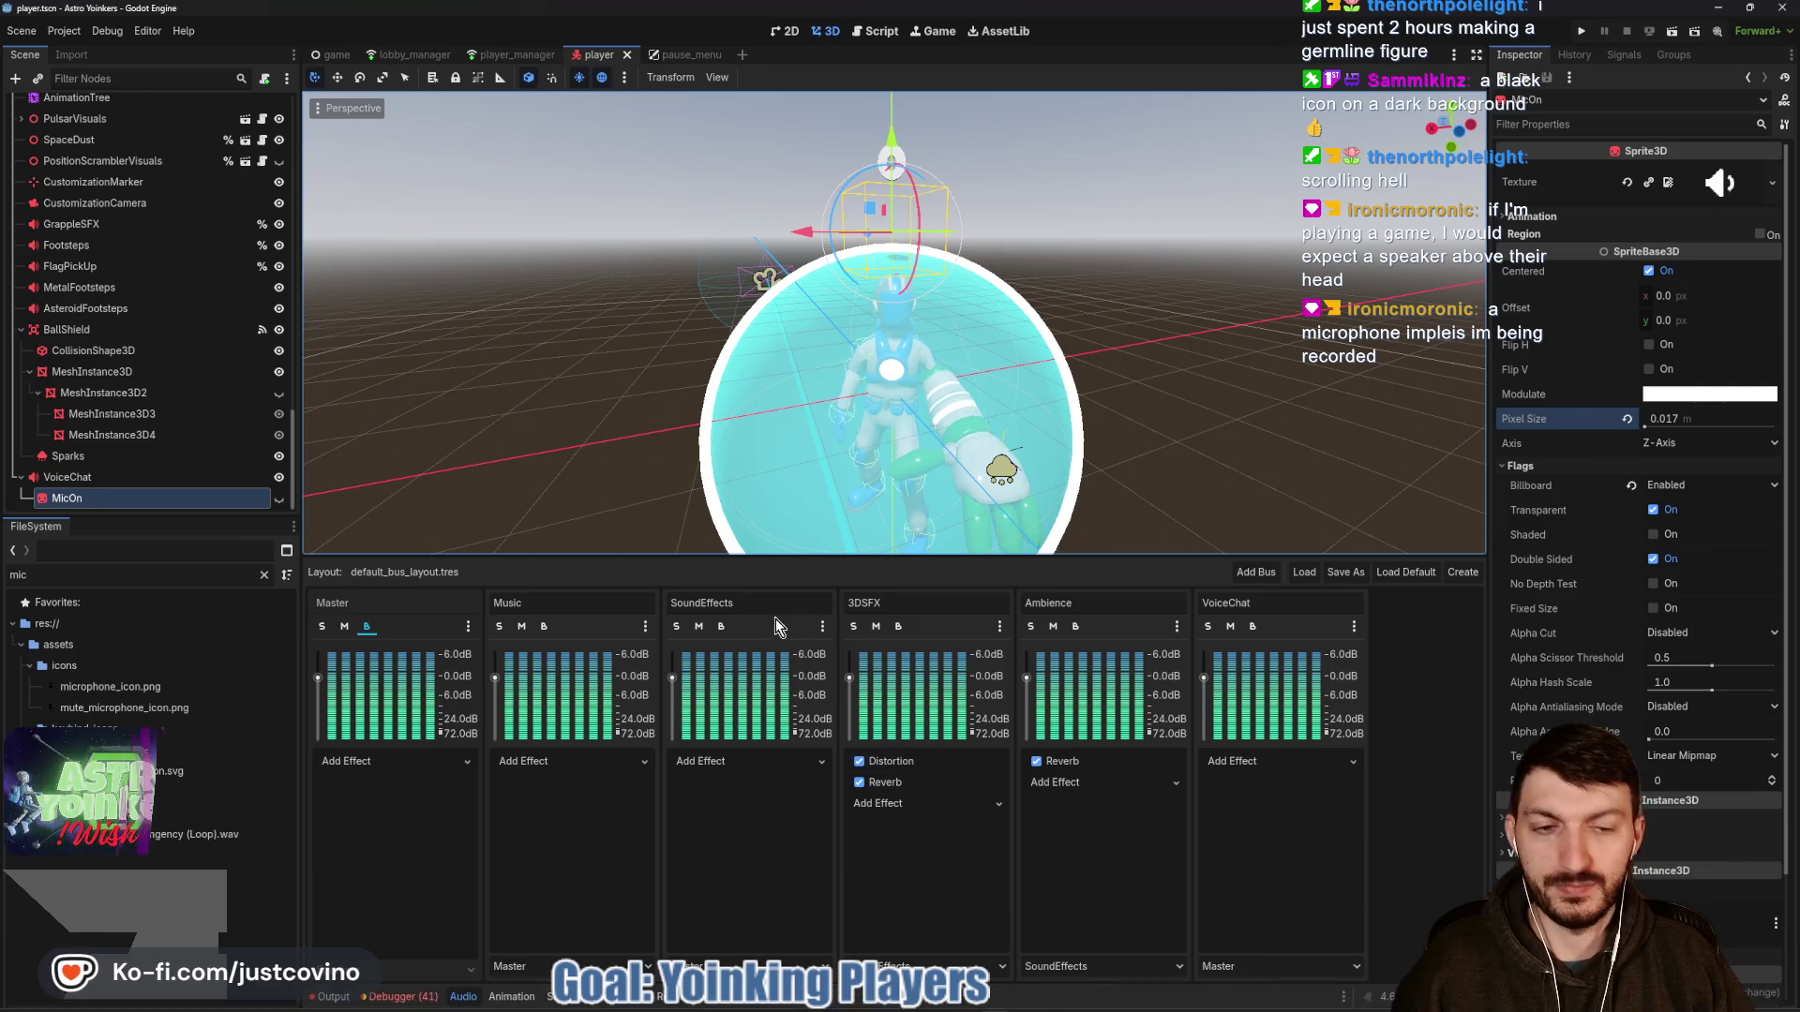
Save again with VoiceChat selected, check the Output log for errors, then view the 2D HUD canvas.
click(80, 478)
key(ctrl+s)
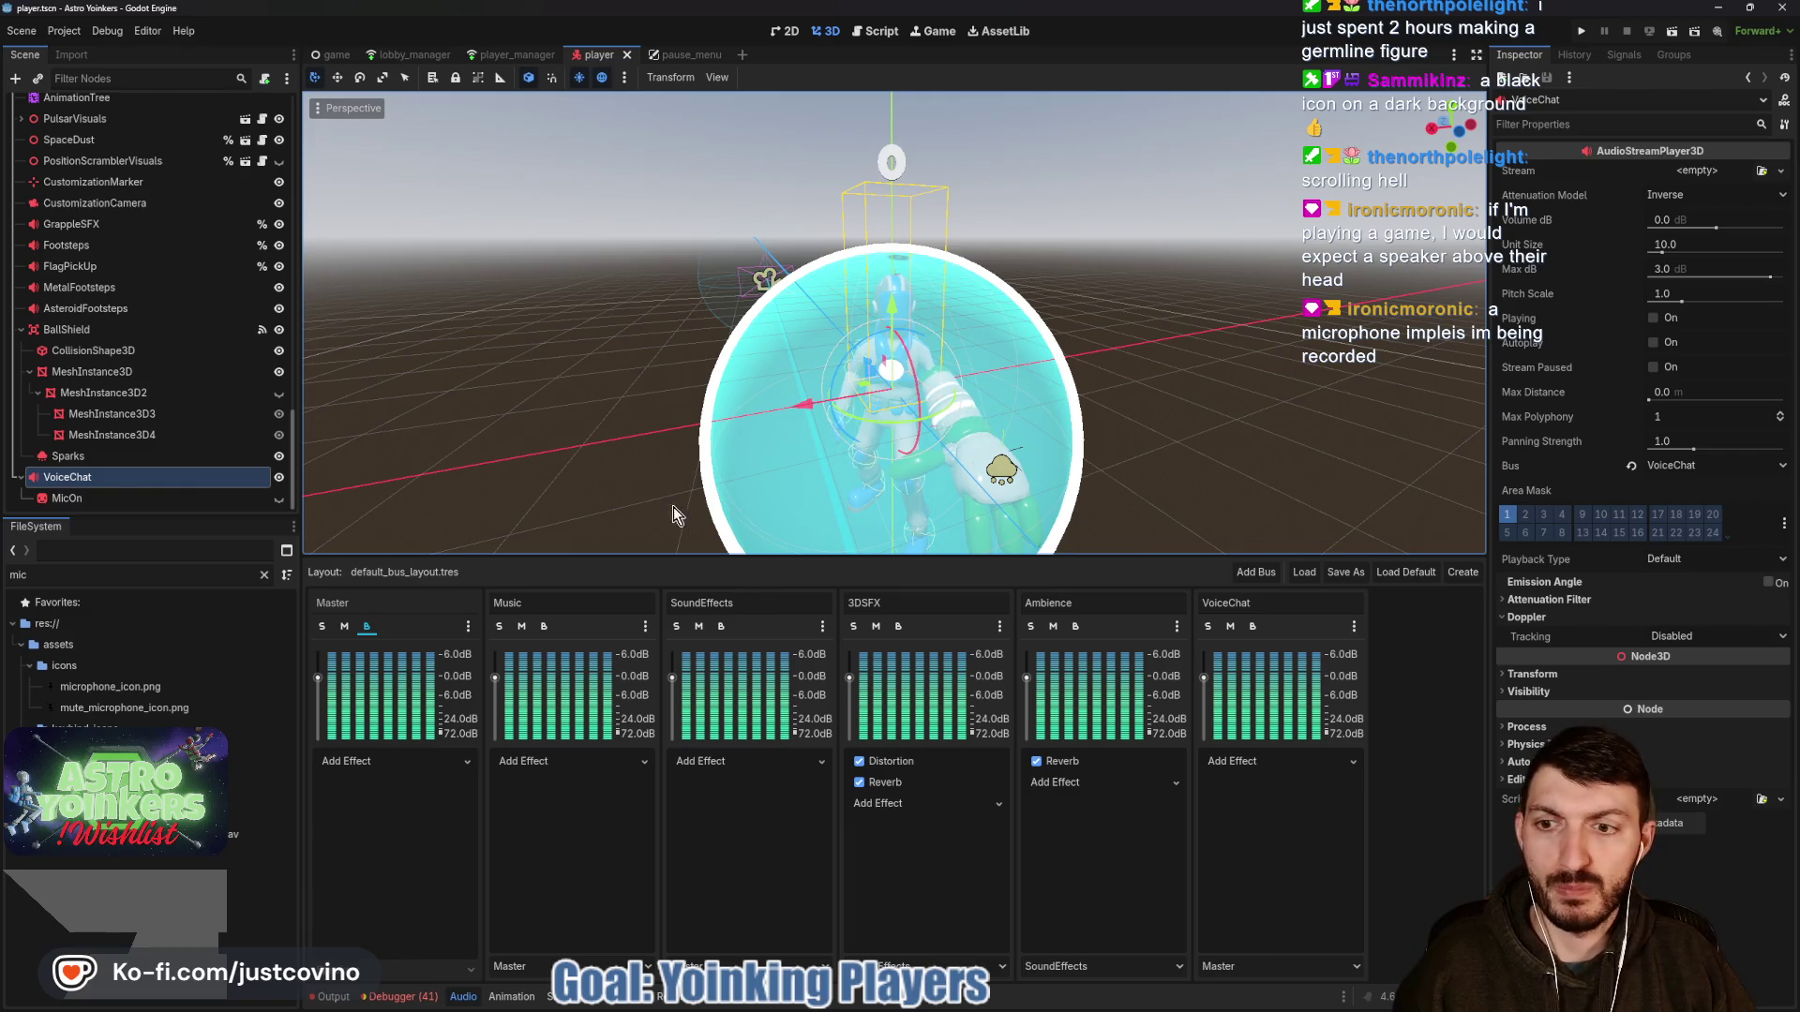
click(333, 997)
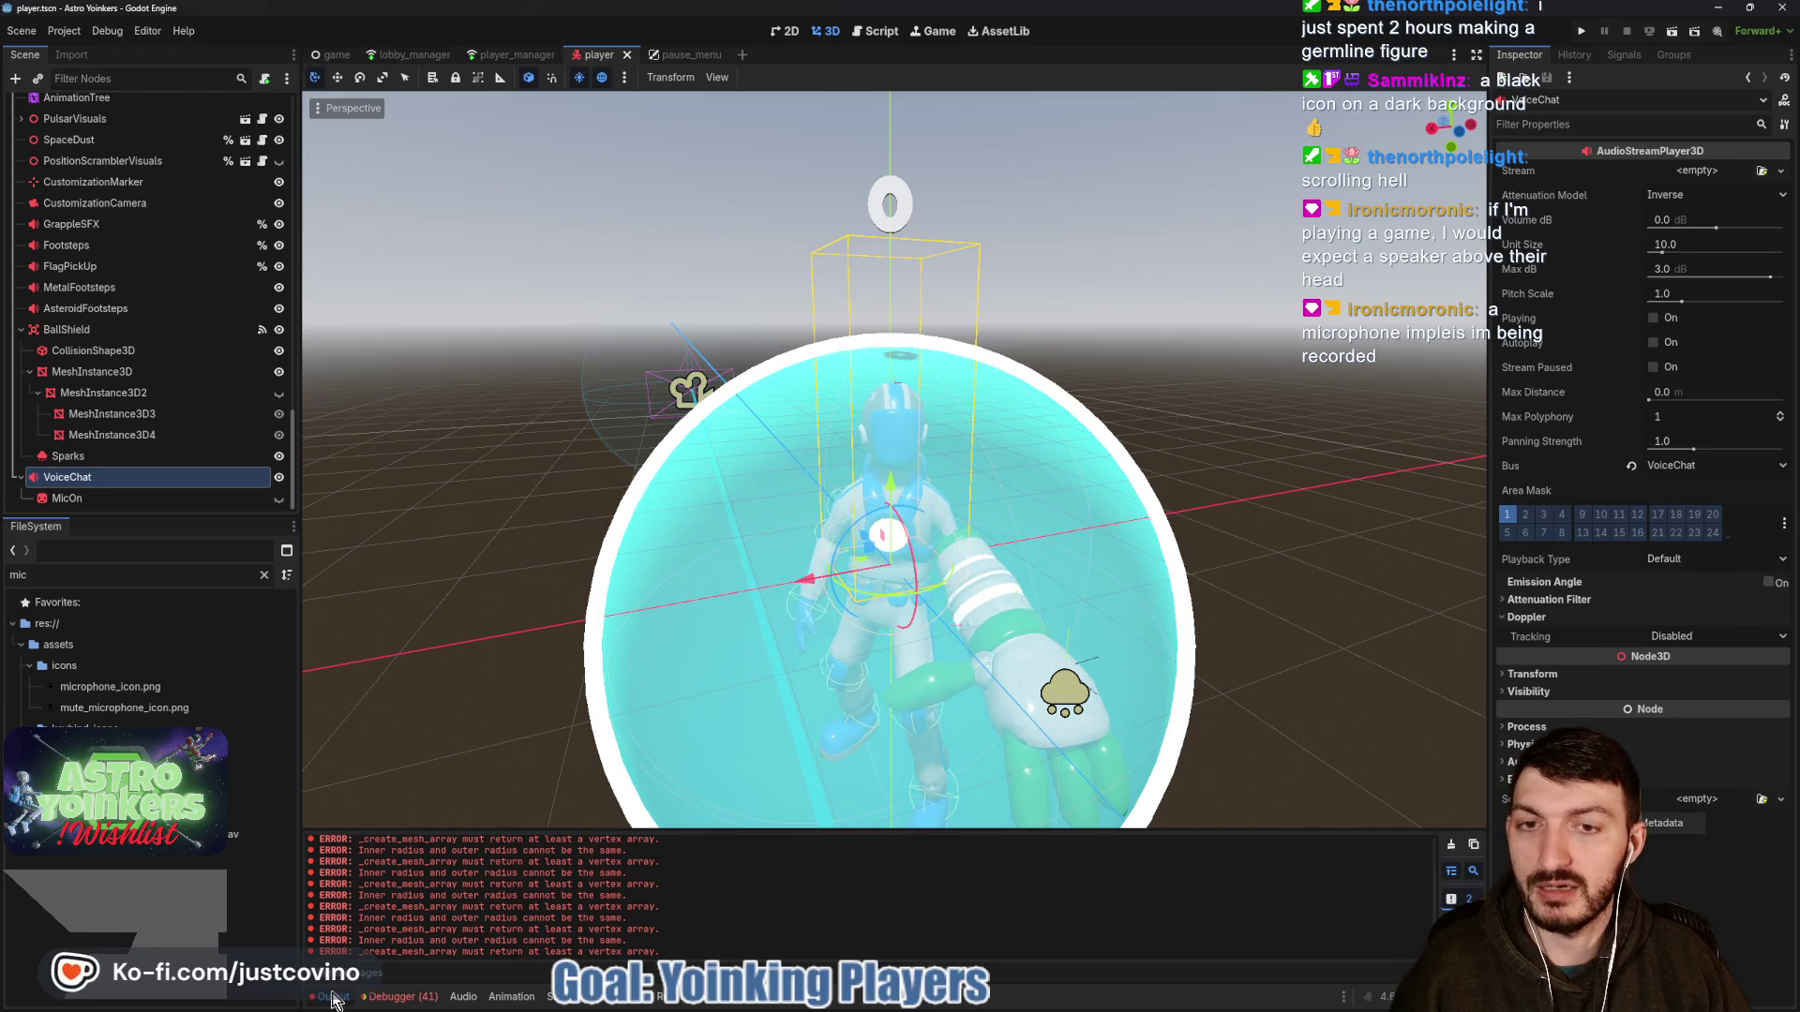
click(334, 997)
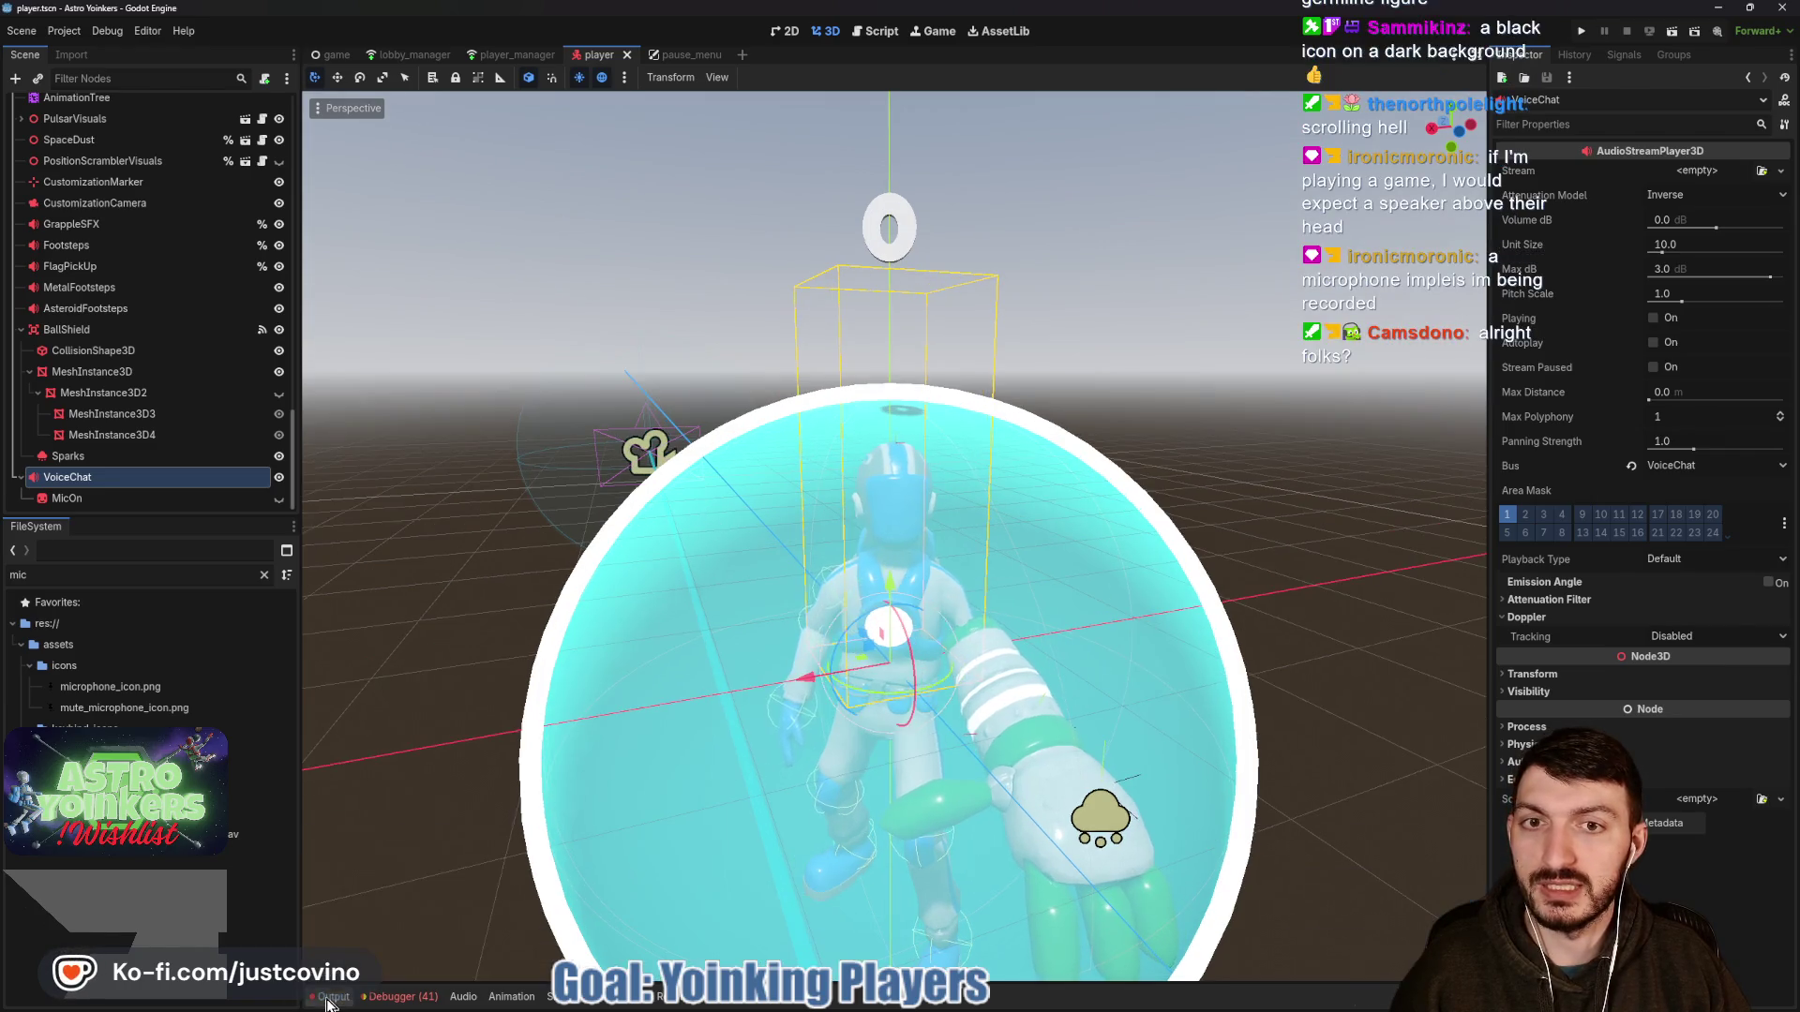
click(784, 31)
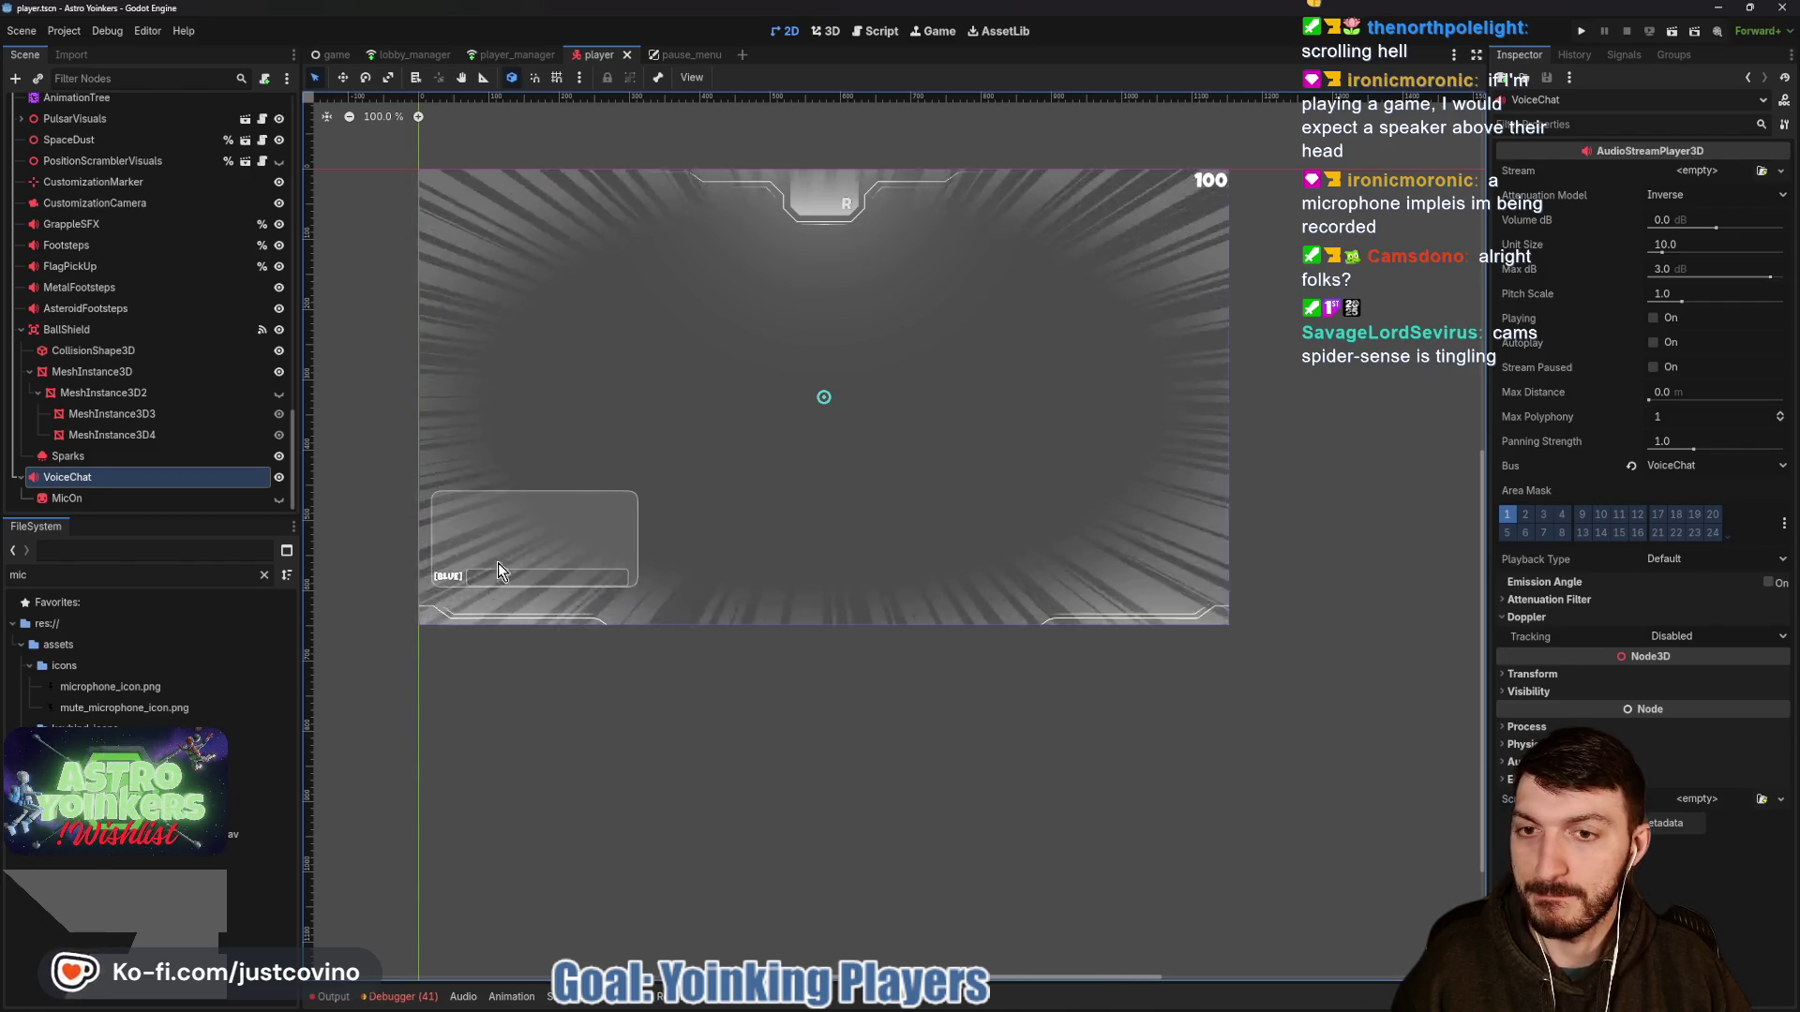
click(105, 502)
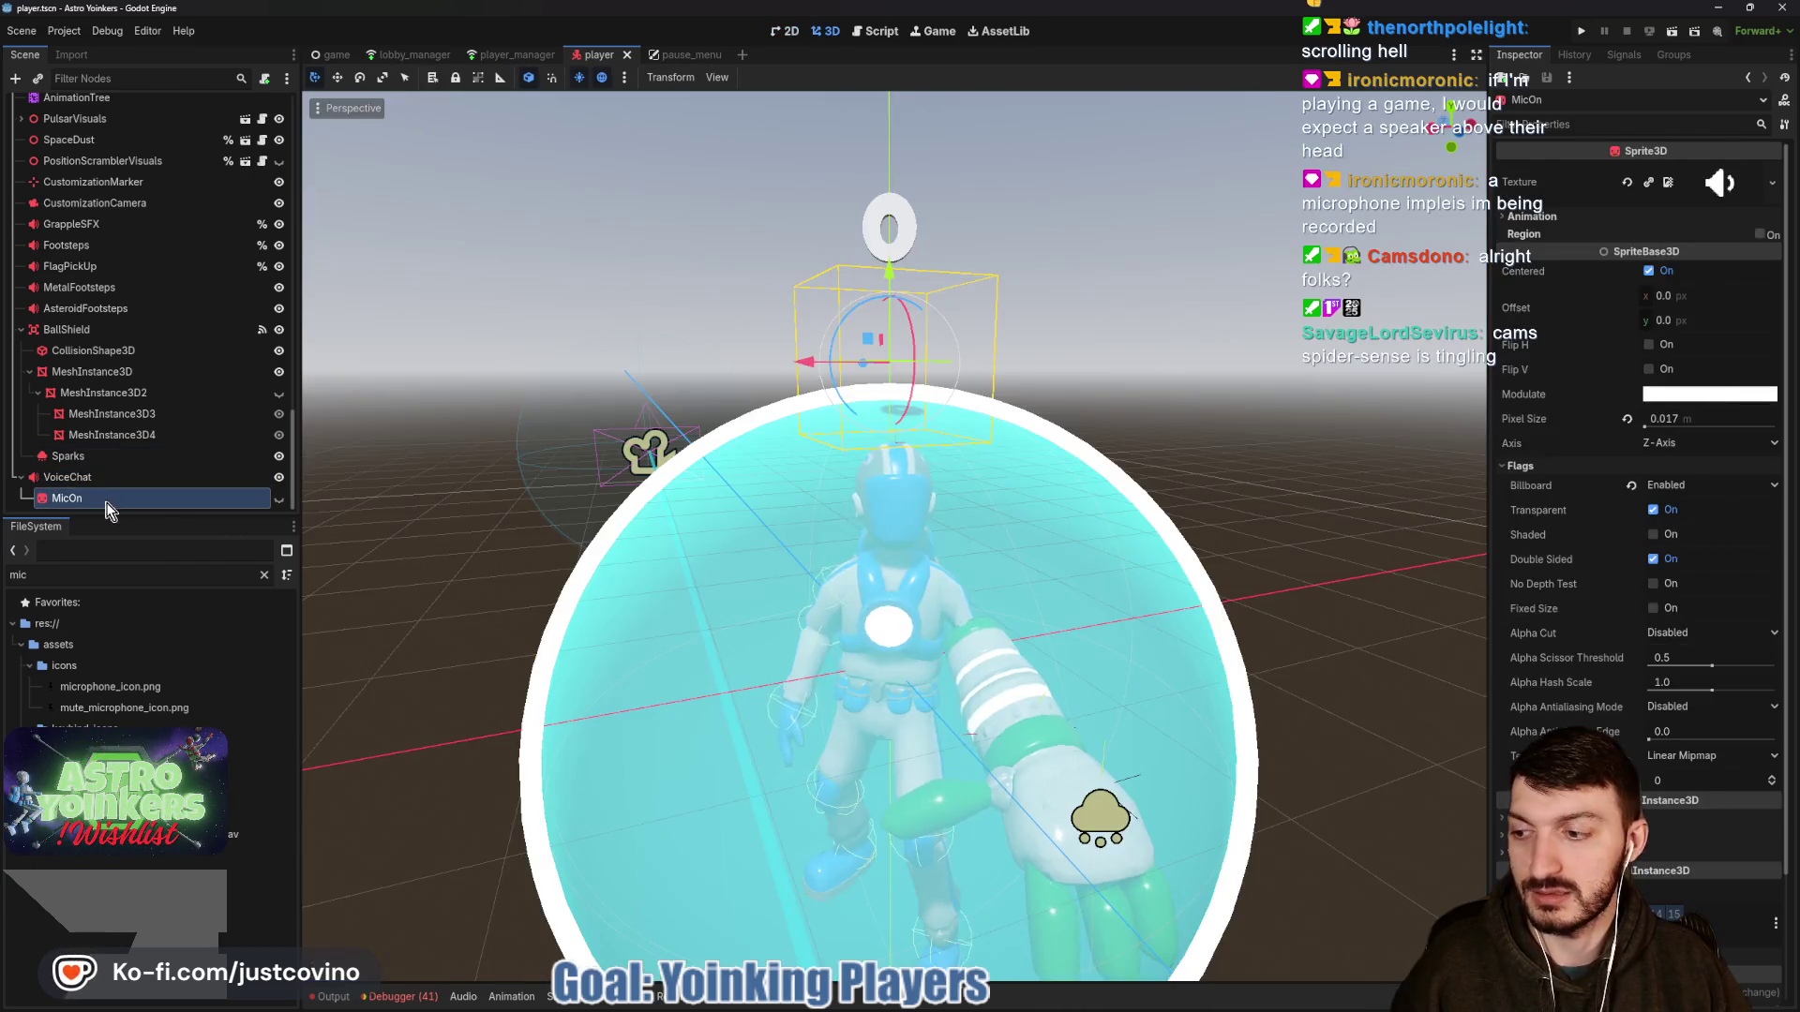
click(92, 480)
key(ctrl+s)
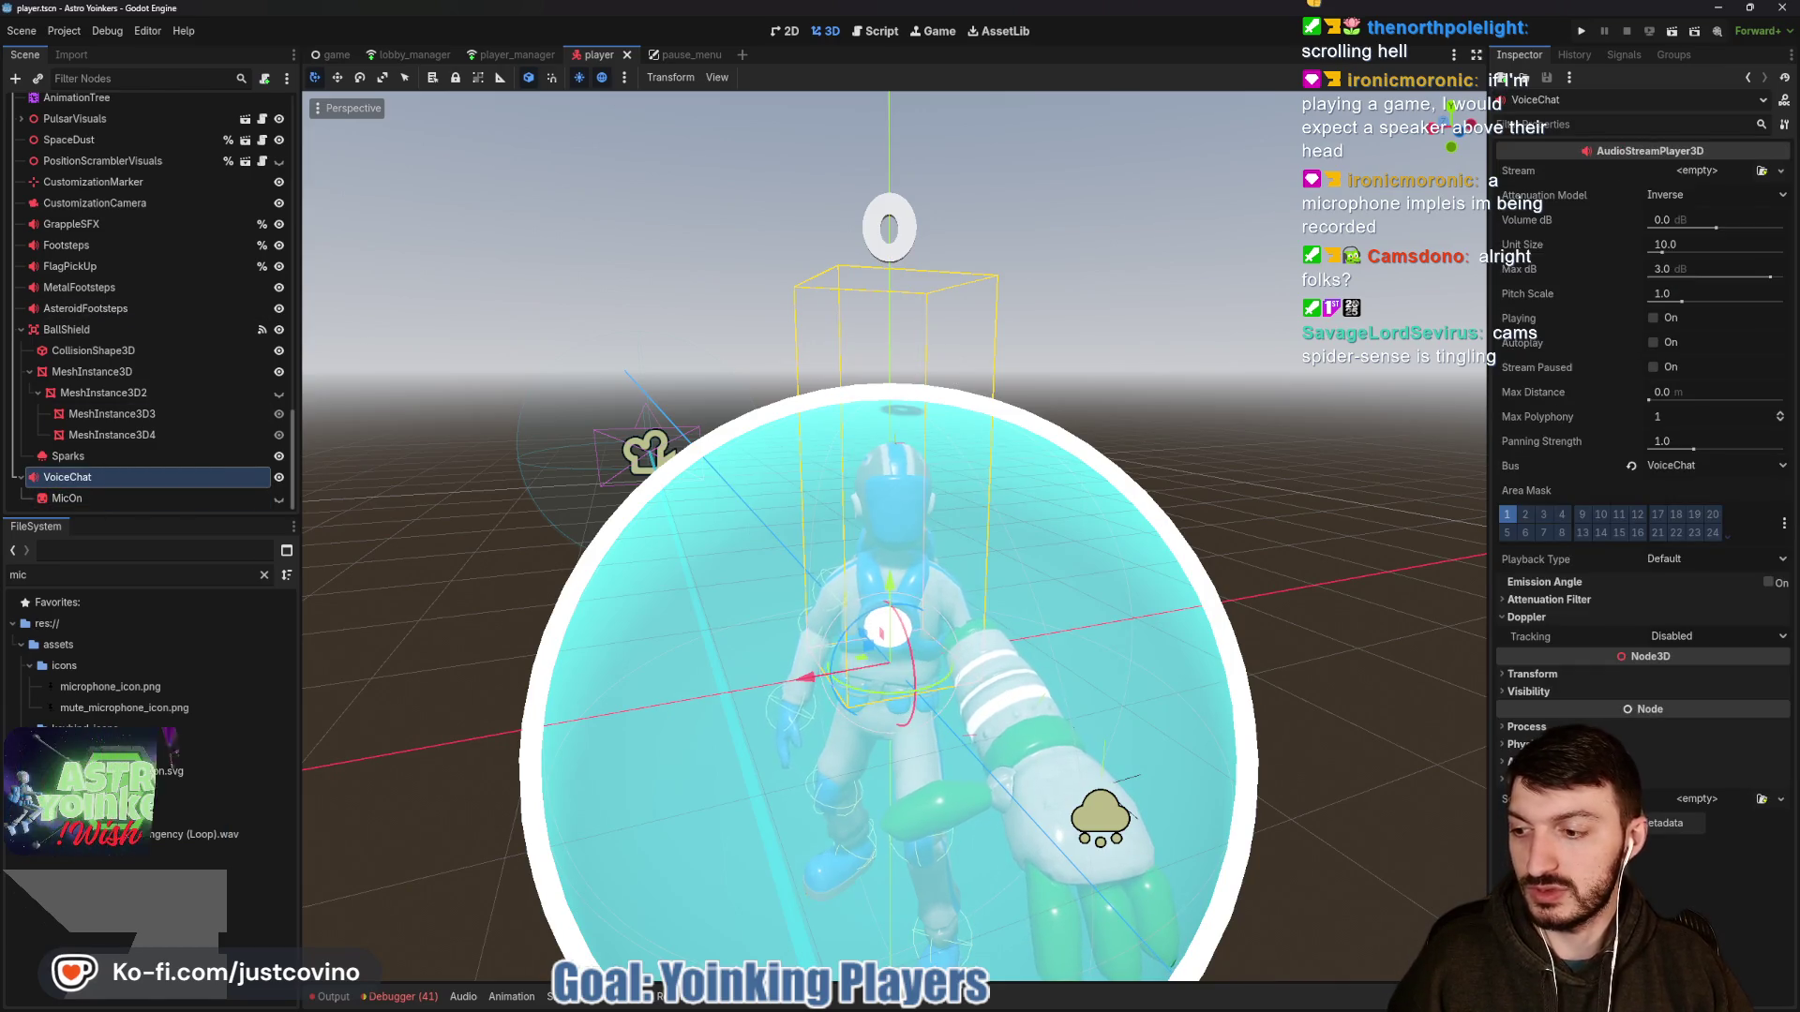